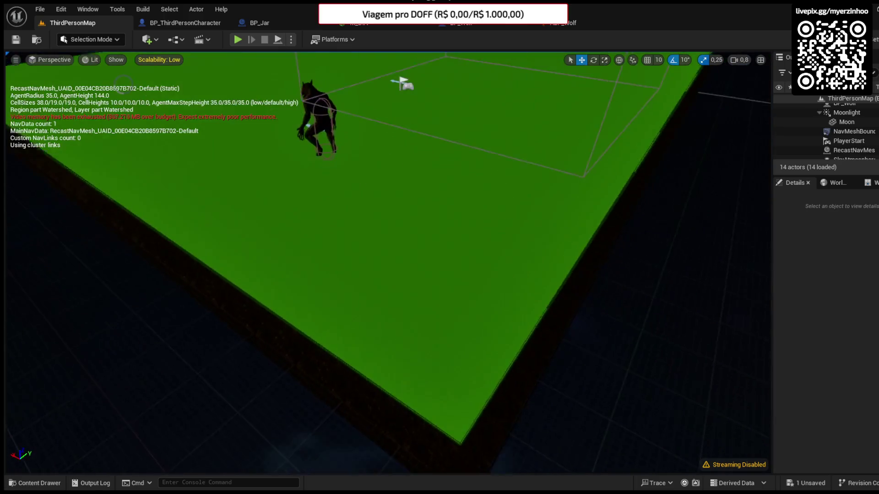
# Step: Hide the navmesh overlay and bring up BP_Wolf's EventGraph
pyautogui.press('p')
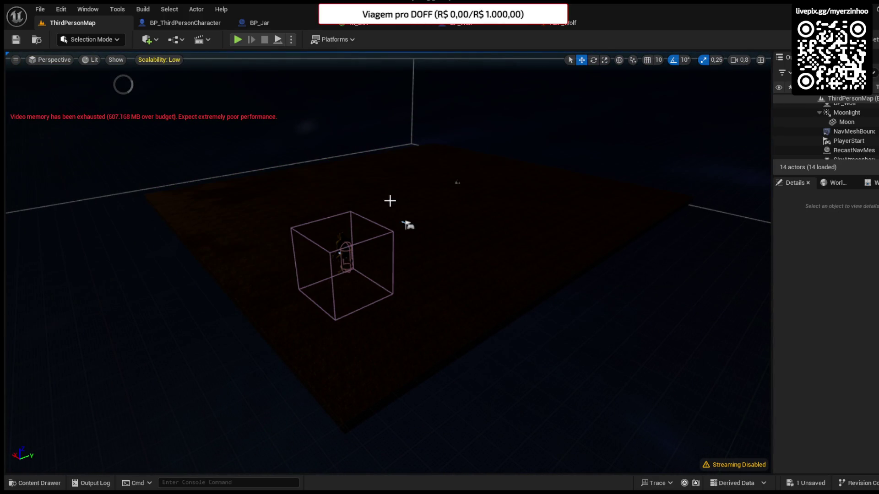
pyautogui.click(197, 25)
pyautogui.click(259, 23)
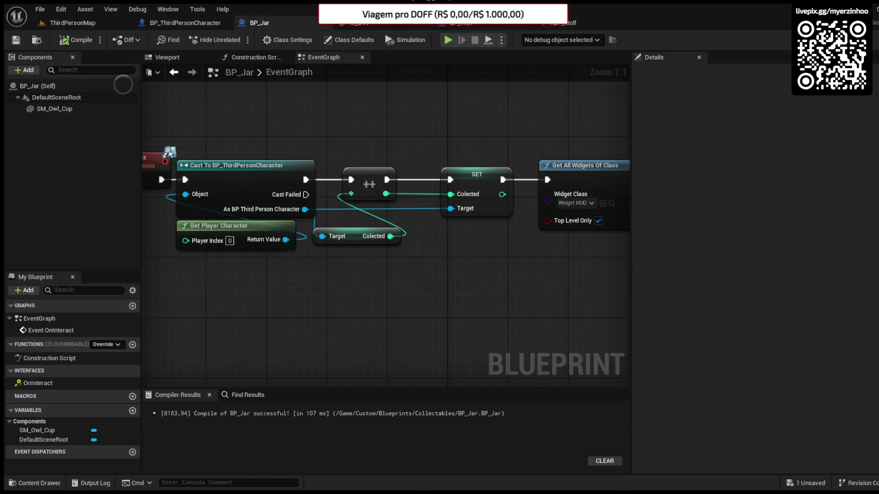
pyautogui.click(460, 23)
pyautogui.click(16, 40)
pyautogui.click(323, 57)
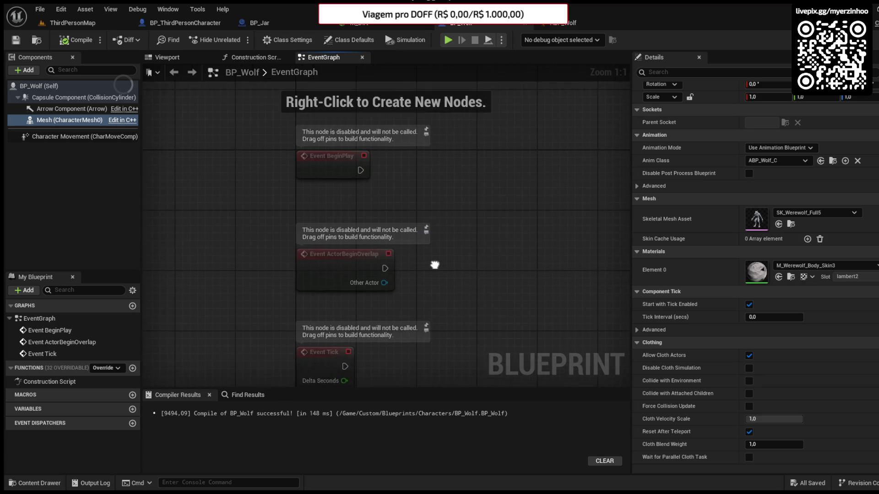
# Step: Delete the three disabled default event nodes from the graph
pyautogui.moveTo(380, 331); pyautogui.dragTo(302, 133)
pyautogui.press('Delete')
pyautogui.moveTo(244, 145)
pyautogui.mouseDown()
pyautogui.moveTo(232, 153)
pyautogui.moveTo(236, 169)
pyautogui.mouseUp()
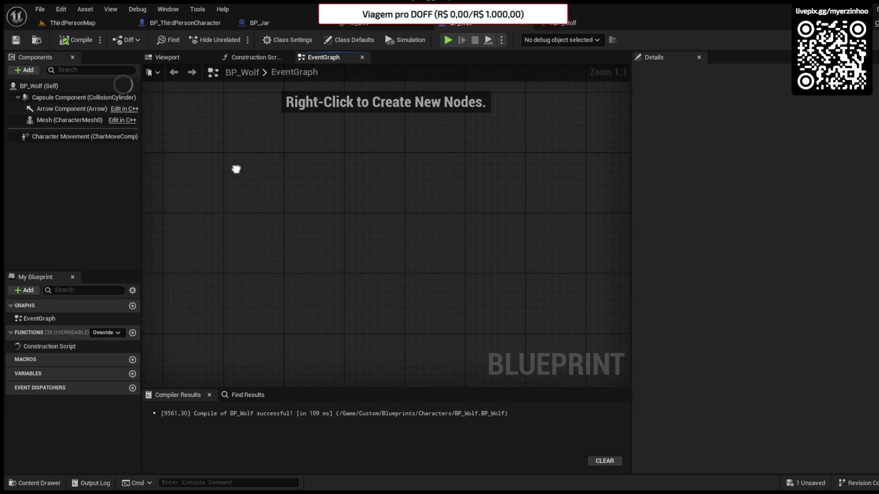
# Step: Add an Event BeginPlay node with an AI MoveTo node lined up beside it
pyautogui.click(358, 186)
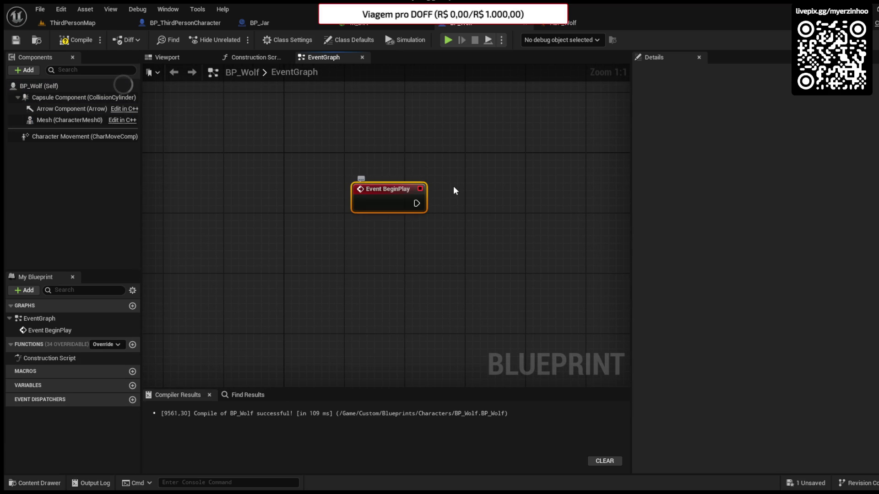
pyautogui.moveTo(509, 223); pyautogui.dragTo(438, 198)
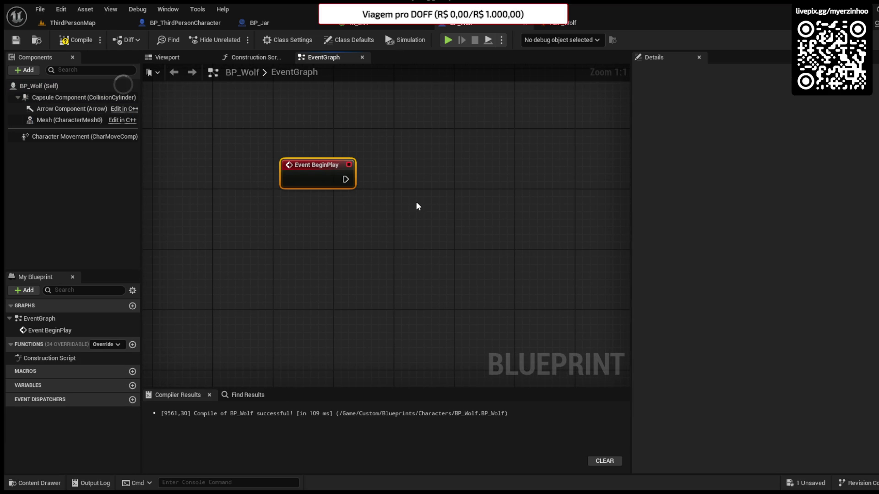
pyautogui.hotkey('ctrl', 'v')
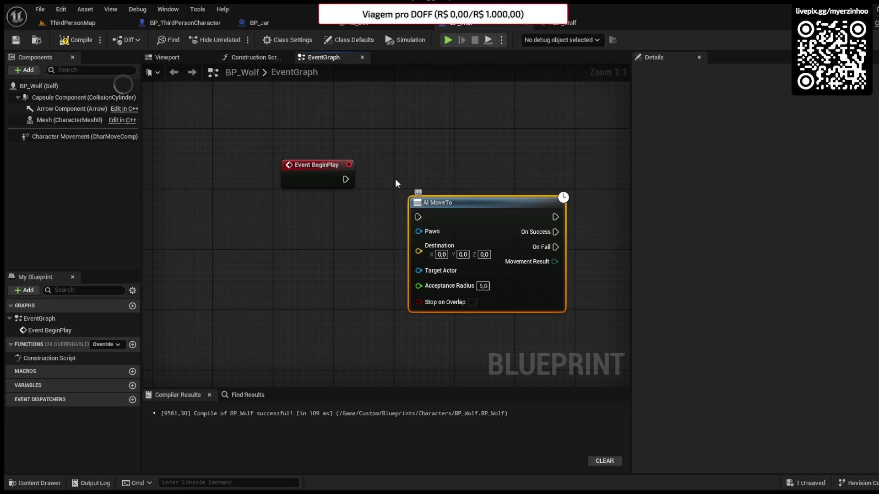
pyautogui.moveTo(453, 218)
pyautogui.mouseDown()
pyautogui.moveTo(472, 195)
pyautogui.moveTo(513, 181)
pyautogui.mouseUp()
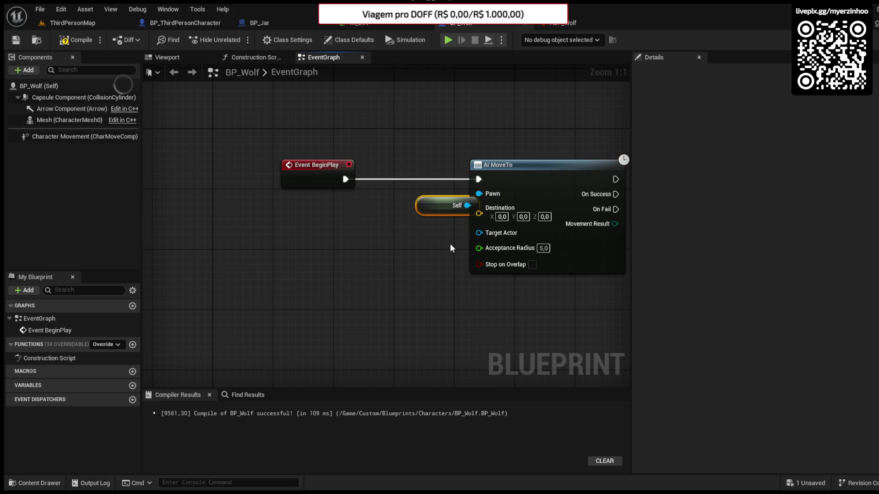
# Step: Feed AI MoveTo's Destination from Get Random Reachable Point in Radius around Get Actor Location
pyautogui.moveTo(446, 231); pyautogui.dragTo(218, 270)
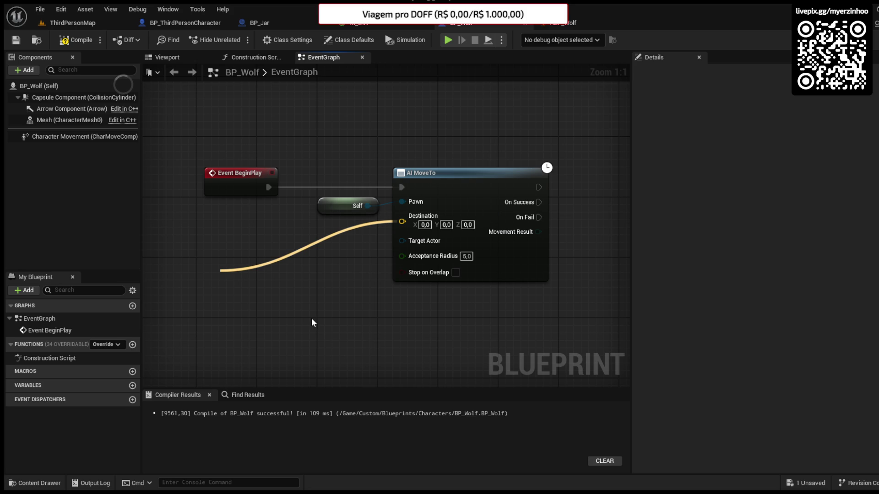
pyautogui.moveTo(305, 328); pyautogui.dragTo(288, 293)
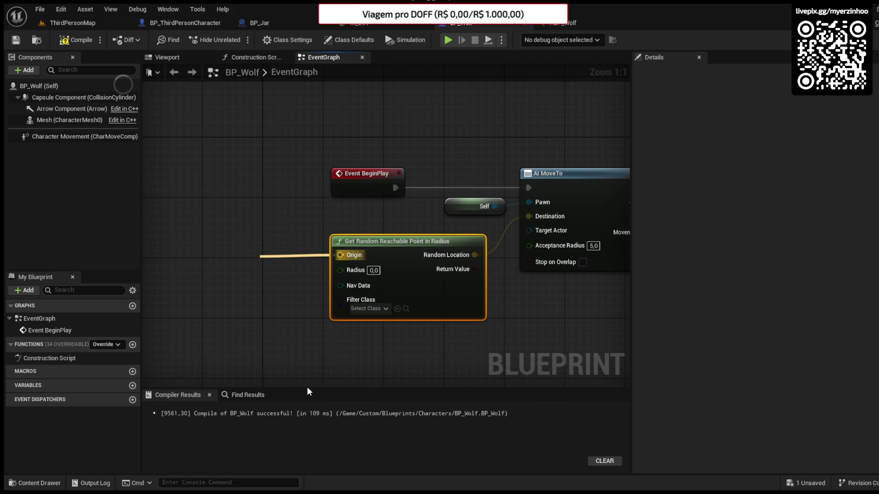
pyautogui.moveTo(296, 255)
pyautogui.mouseDown()
pyautogui.moveTo(244, 247)
pyautogui.moveTo(236, 229)
pyautogui.mouseUp()
pyautogui.click(290, 297)
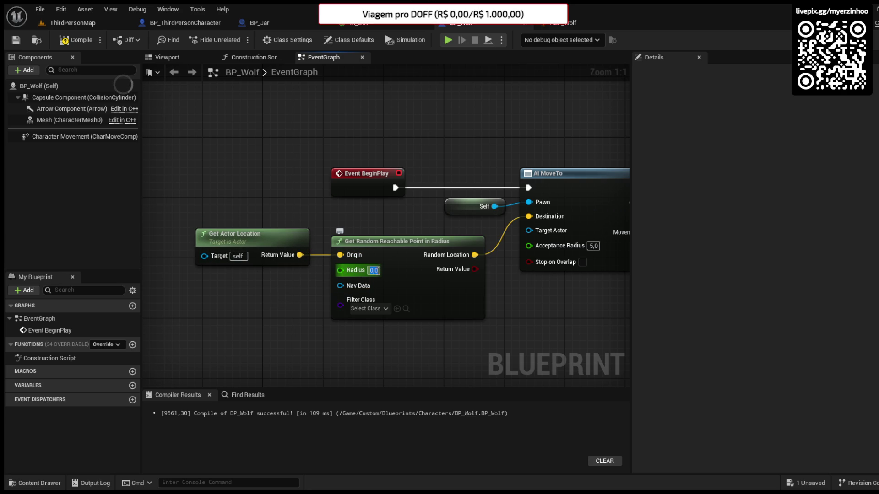
# Step: Set the random point search radius to 1500
pyautogui.write('1500')
pyautogui.press('Return')
pyautogui.moveTo(533, 304)
pyautogui.mouseDown()
pyautogui.moveTo(466, 304)
pyautogui.moveTo(453, 293)
pyautogui.moveTo(453, 268)
pyautogui.moveTo(397, 270)
pyautogui.mouseUp()
pyautogui.moveTo(201, 138)
pyautogui.mouseDown()
pyautogui.moveTo(312, 136)
pyautogui.moveTo(418, 165)
pyautogui.mouseUp()
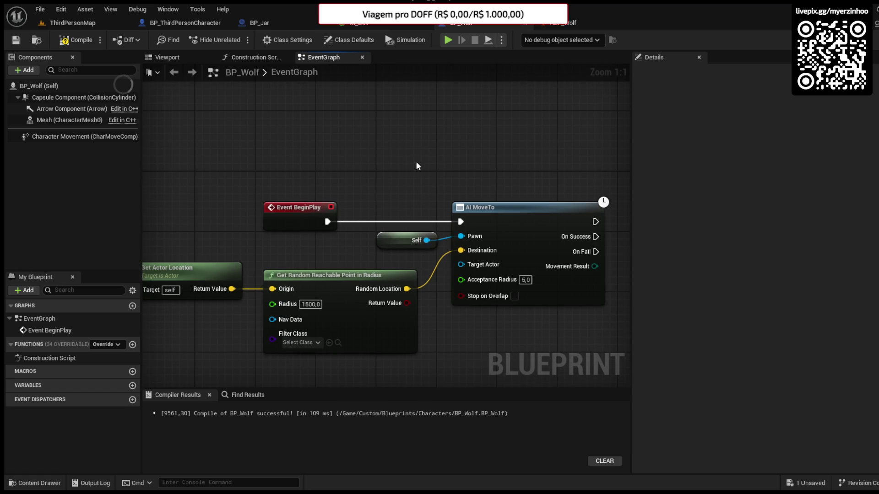
# Step: Add a 'Roam Around' custom event wired to AI MoveTo, placed below BeginPlay
pyautogui.click(416, 163)
pyautogui.write('Roam')
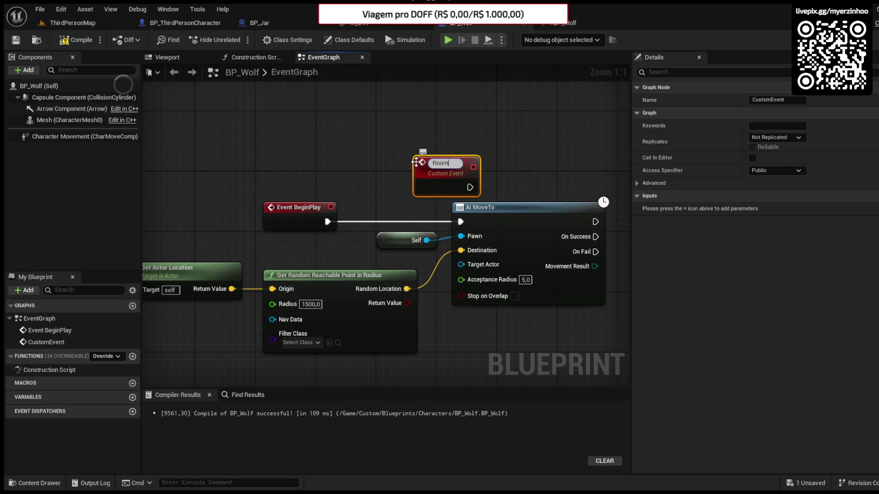
pyautogui.write(' Around')
pyautogui.press('Return')
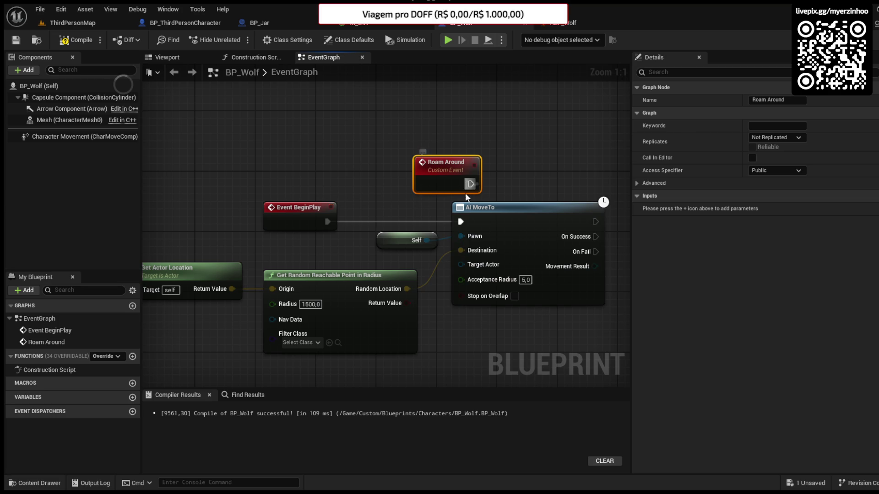
pyautogui.moveTo(460, 222); pyautogui.dragTo(461, 222)
pyautogui.click(325, 227)
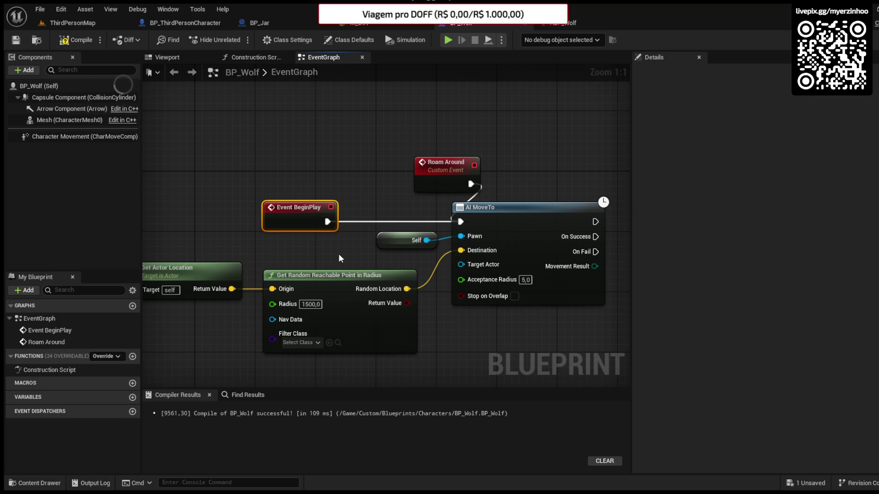
pyautogui.moveTo(296, 208); pyautogui.dragTo(197, 103)
pyautogui.moveTo(462, 169)
pyautogui.mouseDown()
pyautogui.moveTo(394, 200)
pyautogui.moveTo(250, 198)
pyautogui.mouseUp()
# Step: Call Roam Around again from On Success, compile BP_Wolf, and return to the map
pyautogui.moveTo(497, 232)
pyautogui.mouseDown()
pyautogui.moveTo(556, 235)
pyautogui.moveTo(562, 226)
pyautogui.moveTo(546, 221)
pyautogui.mouseUp()
pyautogui.click(68, 40)
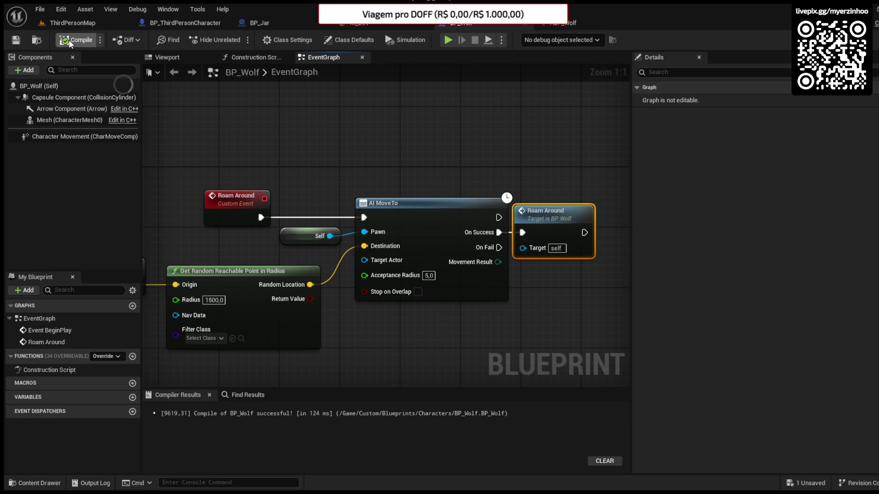
pyautogui.click(73, 22)
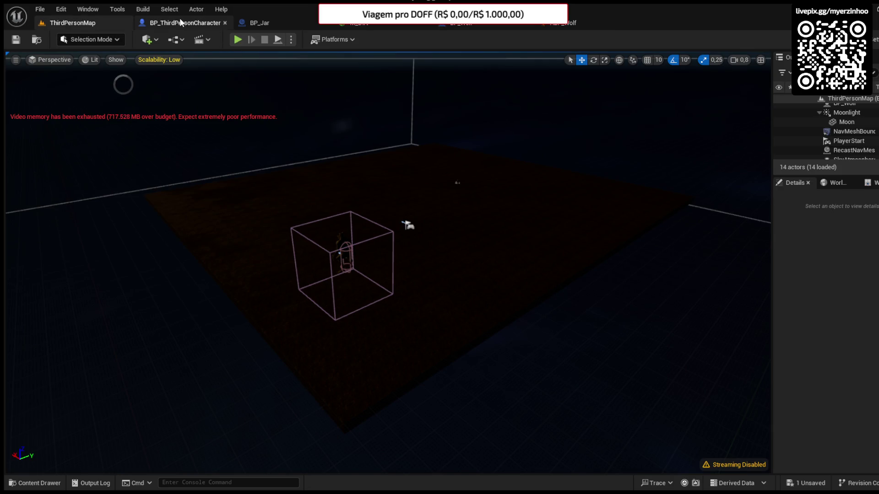
# Step: Call Roam Around from Event BeginPlay in BP_Wolf
pyautogui.click(183, 22)
pyautogui.click(458, 23)
pyautogui.click(563, 22)
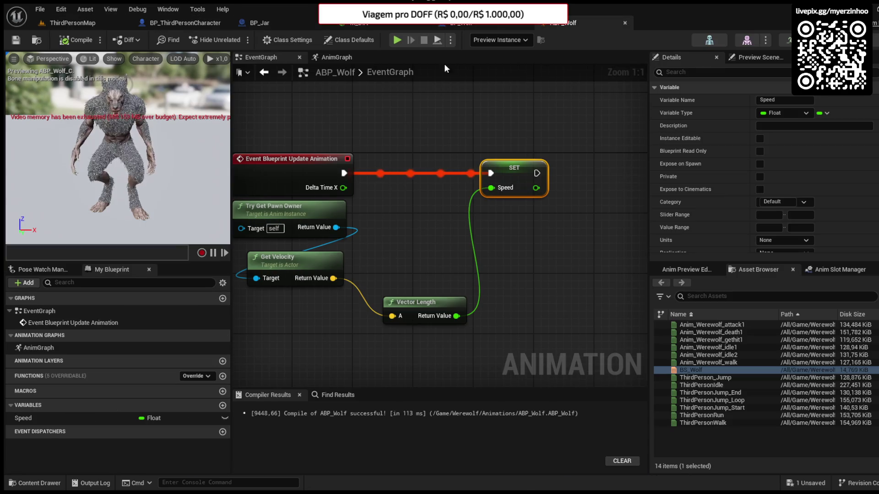
pyautogui.click(624, 23)
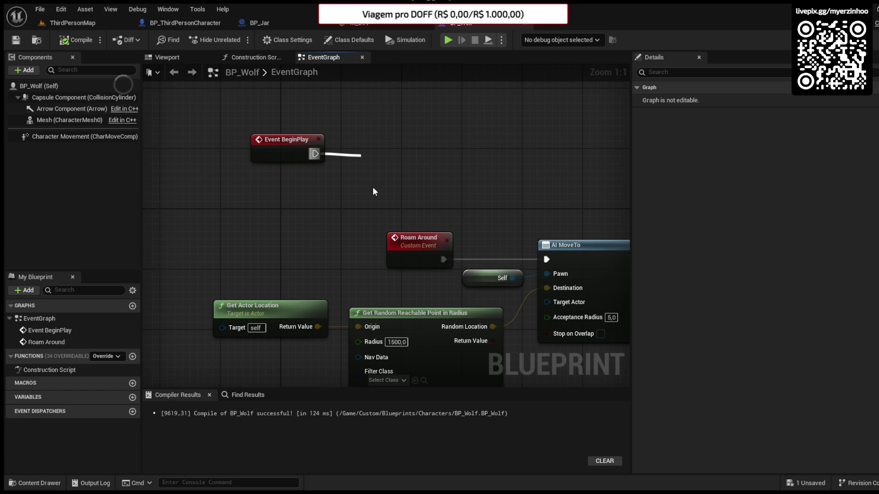
pyautogui.moveTo(399, 163); pyautogui.dragTo(375, 140)
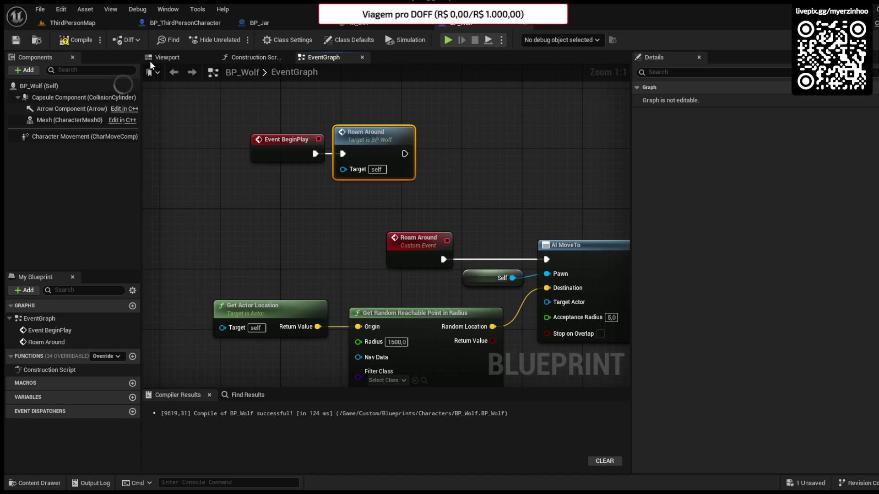
# Step: Play-test ThirdPersonMap to watch the wolf roam, then return to BP_Wolf
pyautogui.click(92, 24)
pyautogui.click(238, 39)
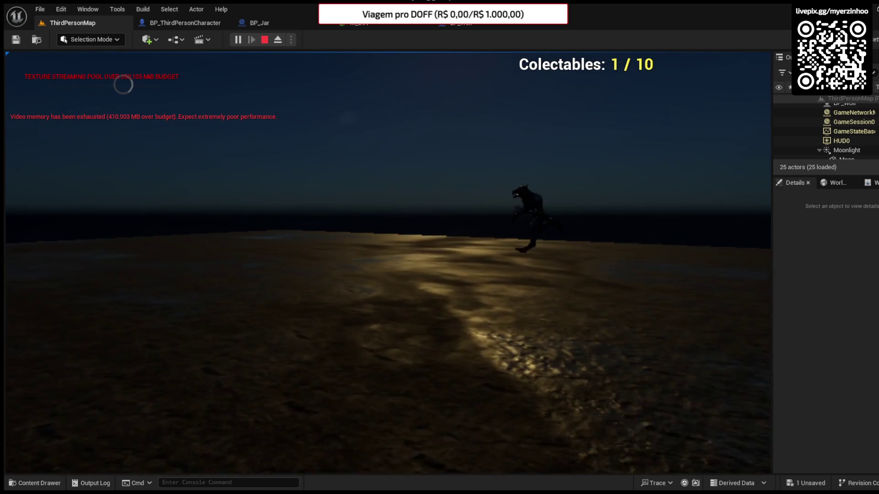
pyautogui.press('Escape')
pyautogui.click(474, 27)
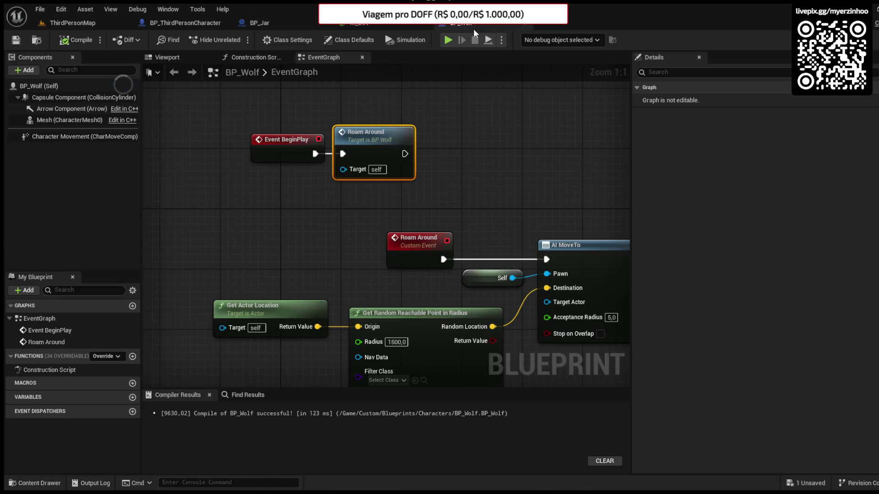
# Step: Set the wolf's Character Movement Max Walk Speed to 250 and compile
pyautogui.click(196, 59)
pyautogui.click(91, 135)
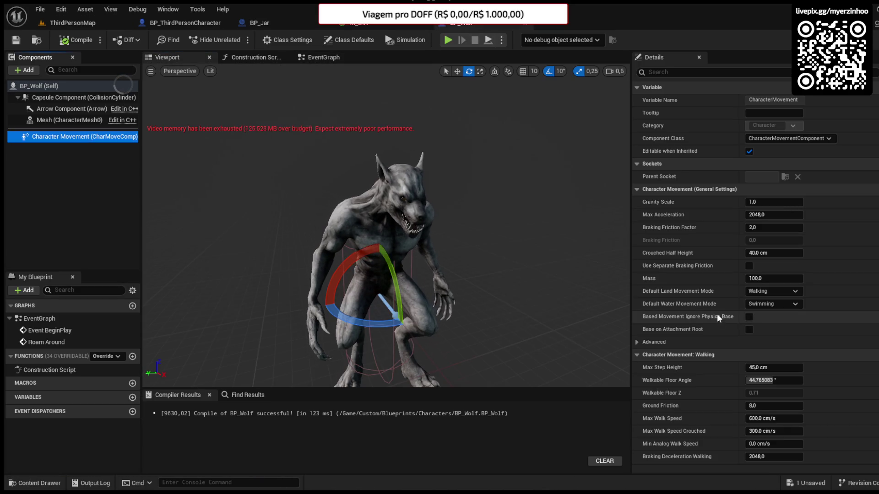
pyautogui.scroll(-2, 746, 320)
pyautogui.click(767, 325)
pyautogui.write('250')
pyautogui.press('Return')
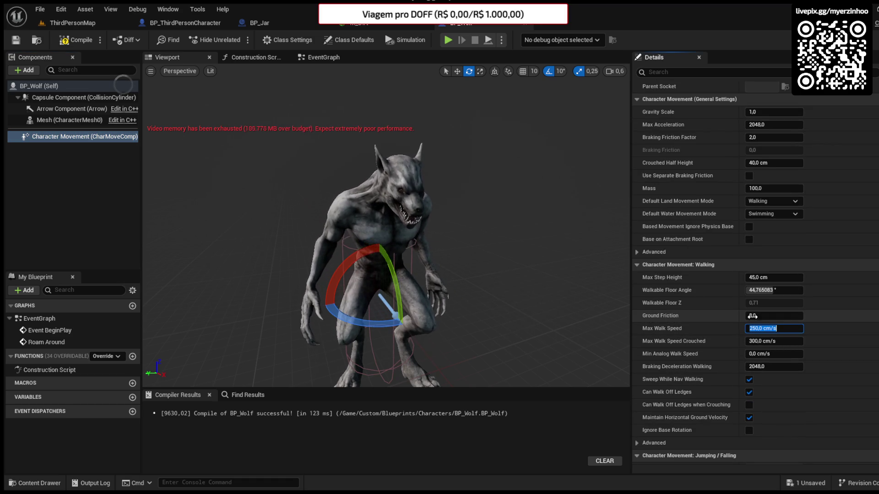
pyautogui.click(61, 40)
# Step: Play-test the slower wolf, then browse the Characters blueprint folder
pyautogui.click(72, 23)
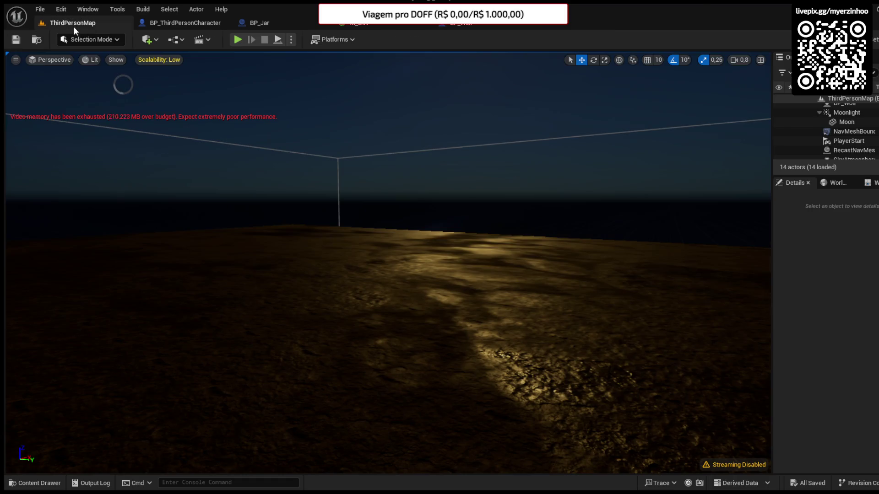
pyautogui.click(237, 40)
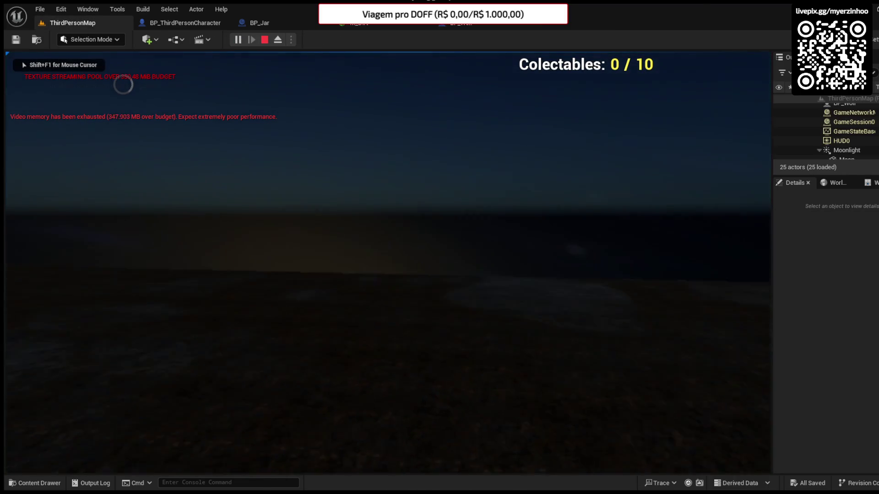
pyautogui.press('Escape')
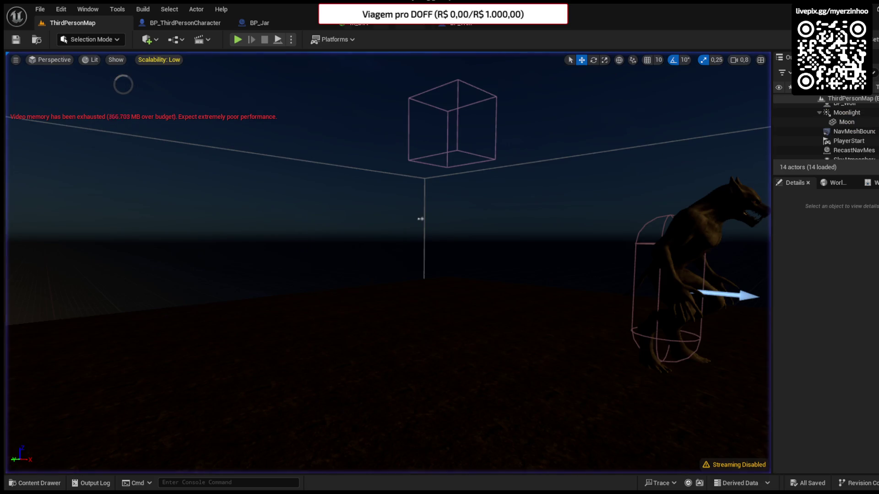
pyautogui.click(36, 483)
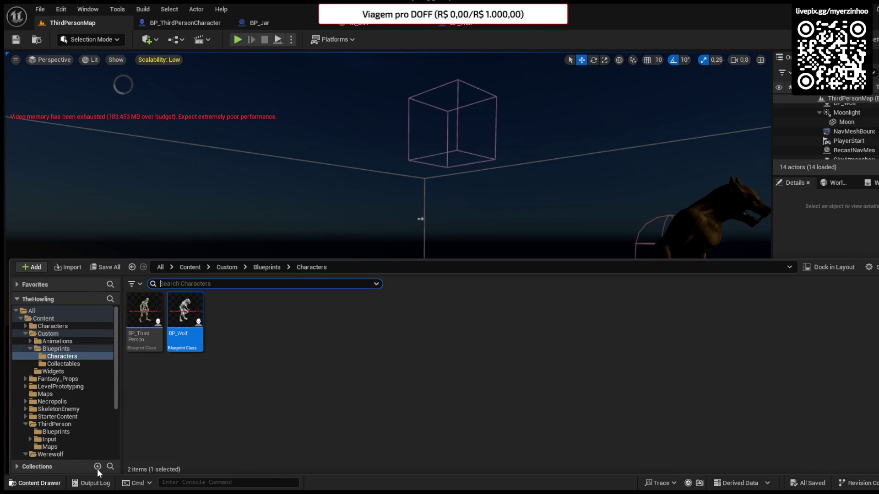
# Step: Open BS_Wolf from Werewolf/Animations and preview the pose at speed 250
pyautogui.scroll(-2, 73, 368)
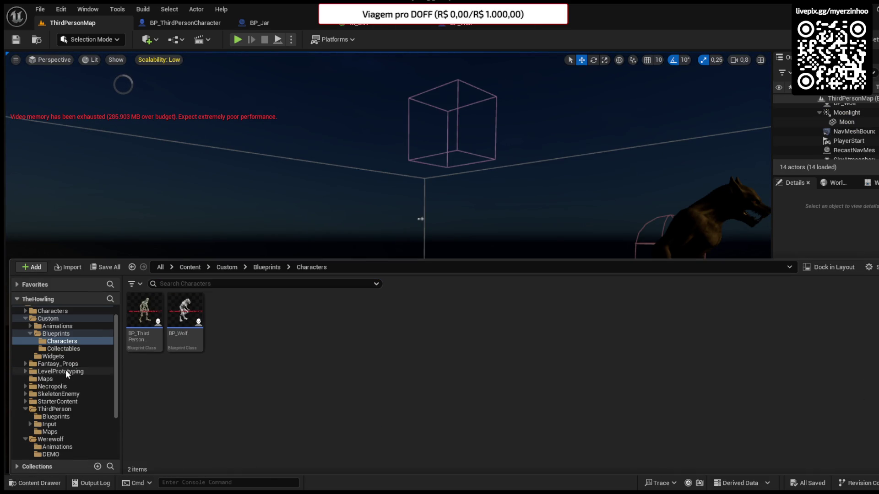
pyautogui.scroll(-2, 59, 413)
pyautogui.click(59, 418)
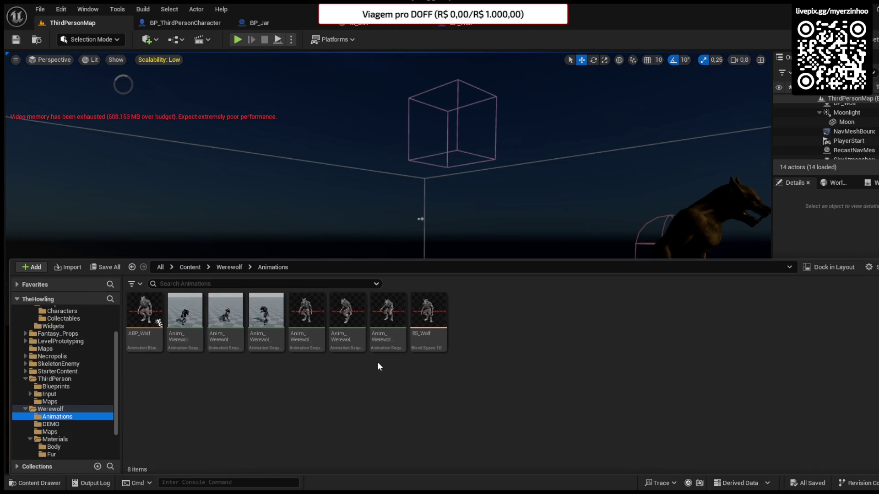
pyautogui.click(422, 334)
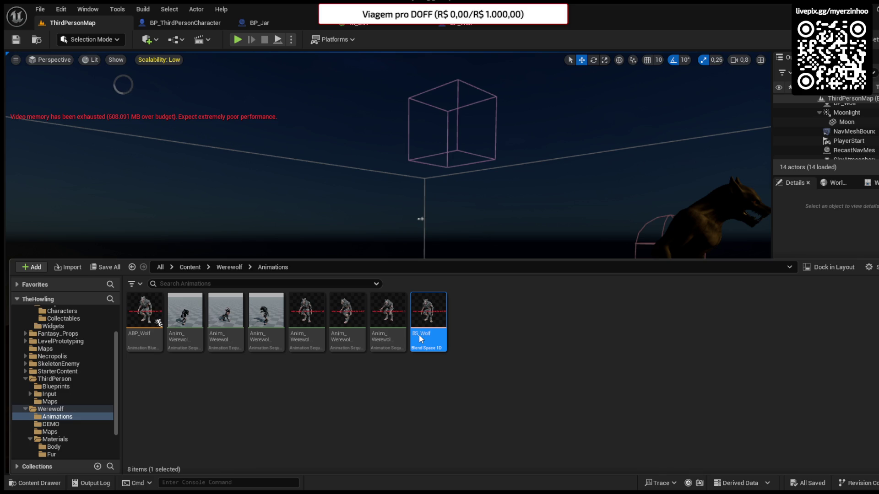
pyautogui.doubleClick(419, 334)
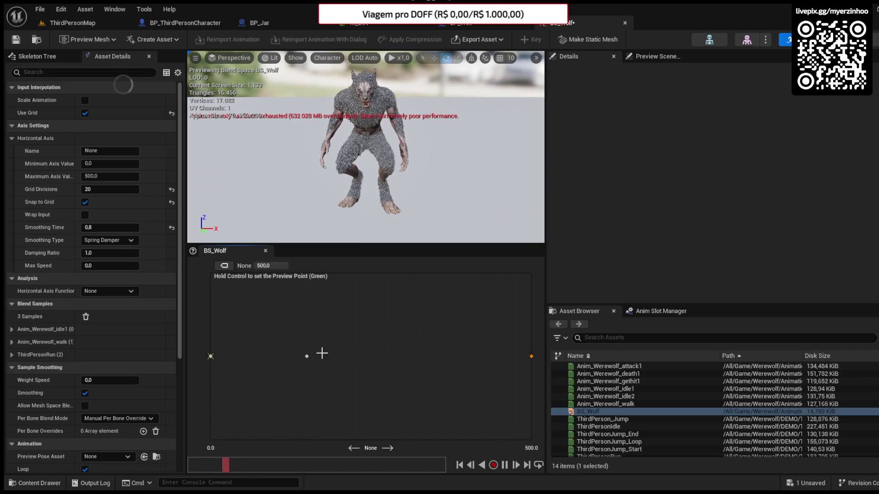
pyautogui.keyDown('ctrl'); pyautogui.click(371, 356); pyautogui.keyUp('ctrl')
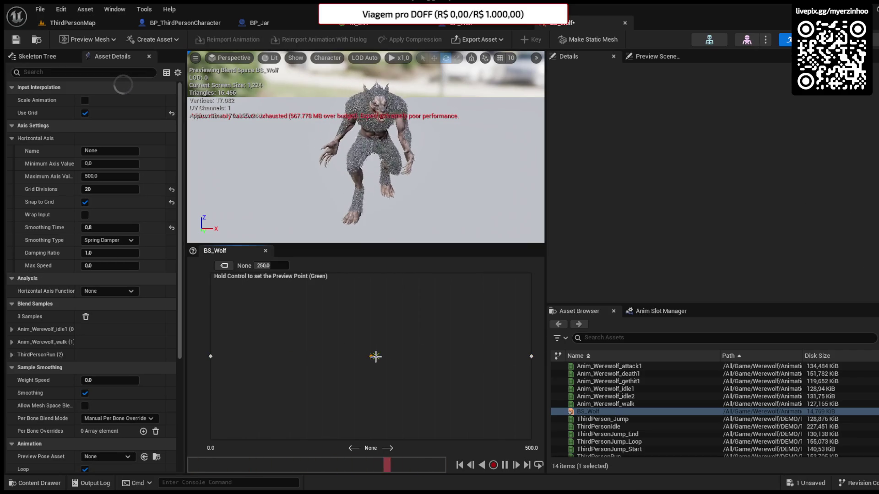
# Step: Play-test the level, then move a BS_Wolf blend sample to 300 and return to BP_Wolf
pyautogui.click(62, 26)
pyautogui.click(240, 40)
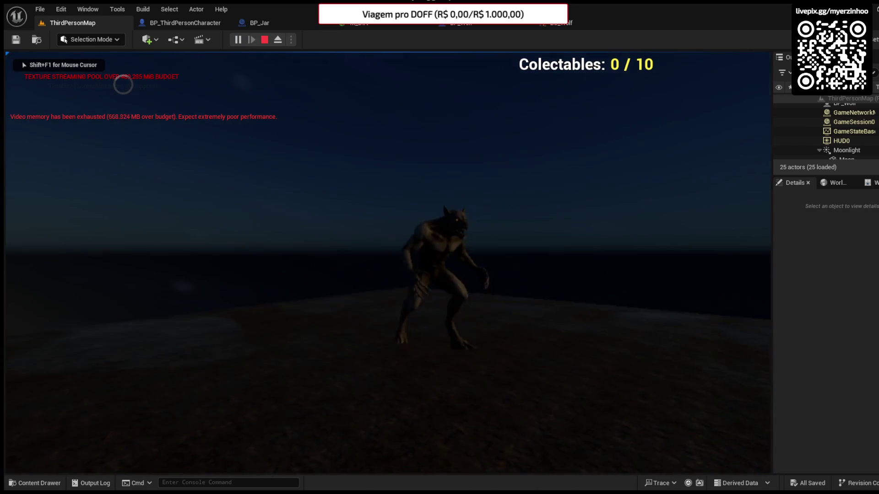
pyautogui.press('w')
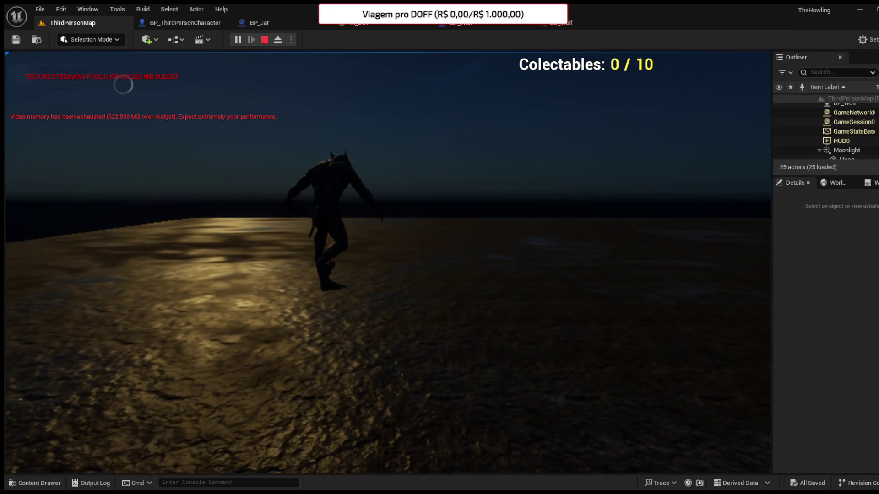
pyautogui.press('Escape')
pyautogui.click(564, 24)
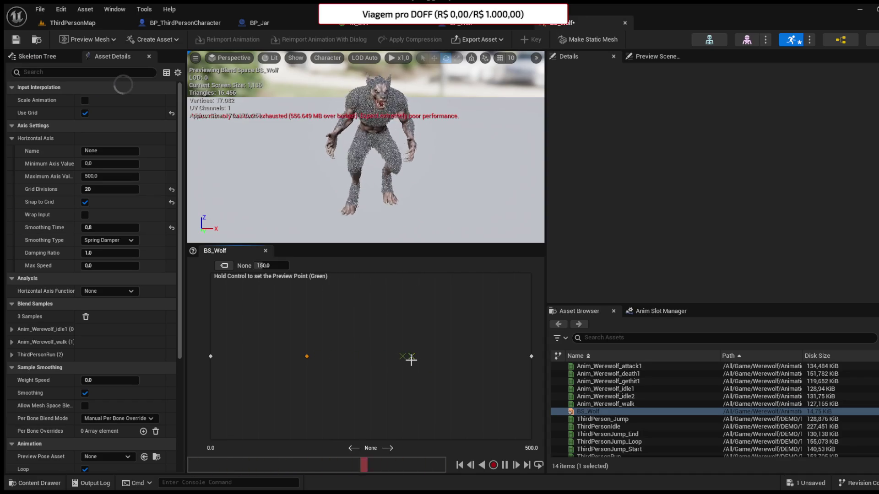
pyautogui.moveTo(416, 355); pyautogui.dragTo(353, 356)
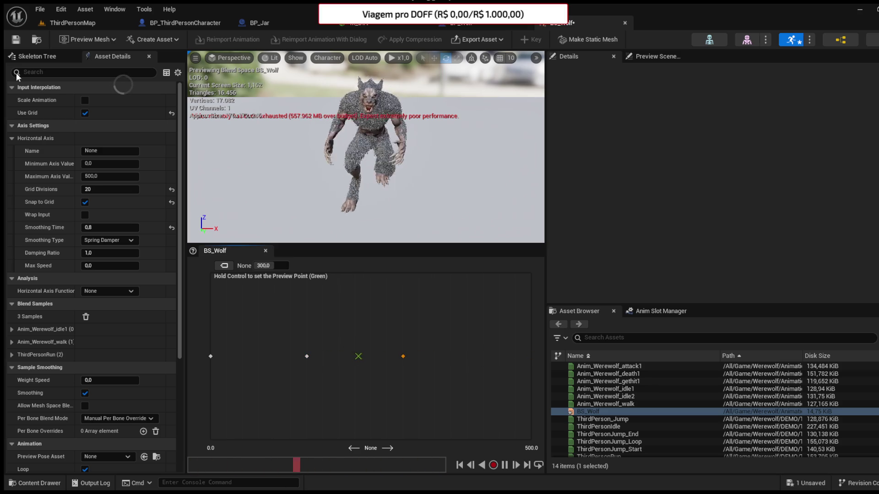
pyautogui.click(475, 28)
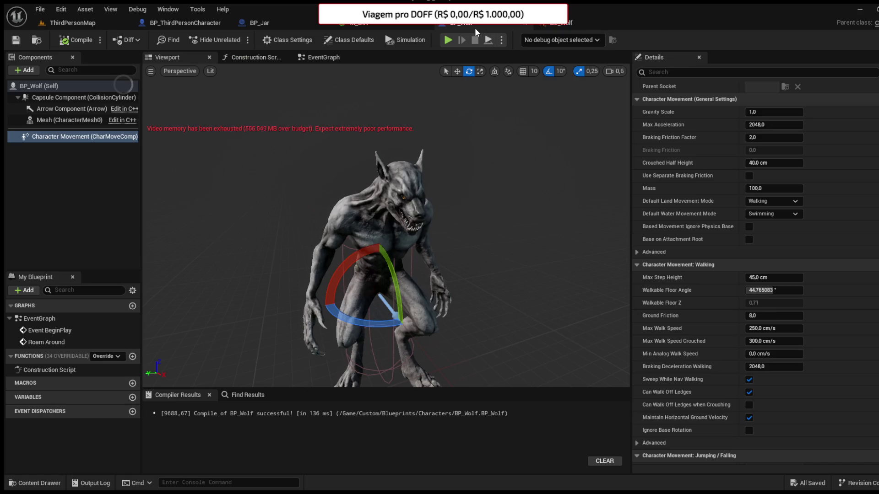
# Step: Set Max Walk Speed to 210 and recompile BP_Wolf
pyautogui.click(759, 328)
pyautogui.write('2')
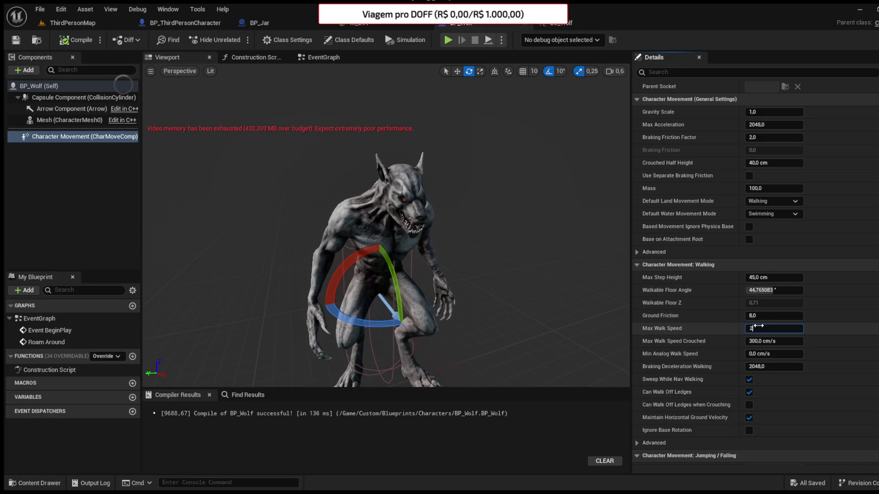
pyautogui.click(79, 39)
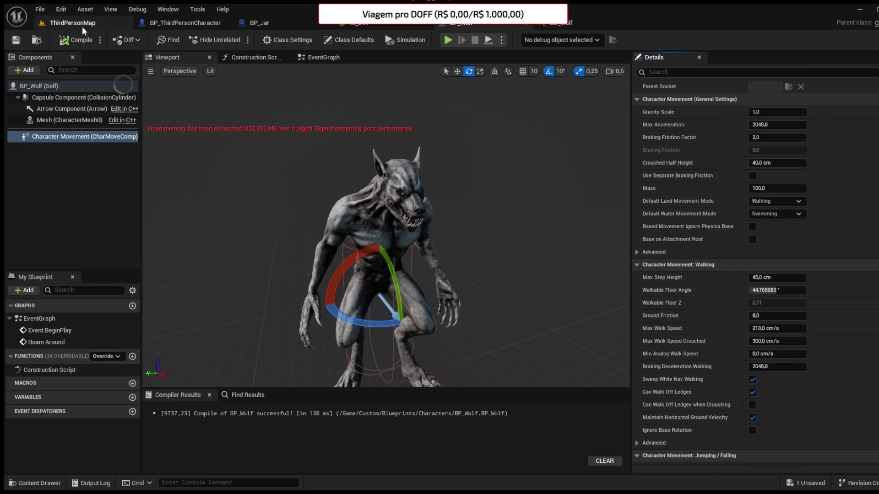
# Step: Play-test ThirdPersonMap with the slower wolf
pyautogui.click(82, 26)
pyautogui.click(239, 42)
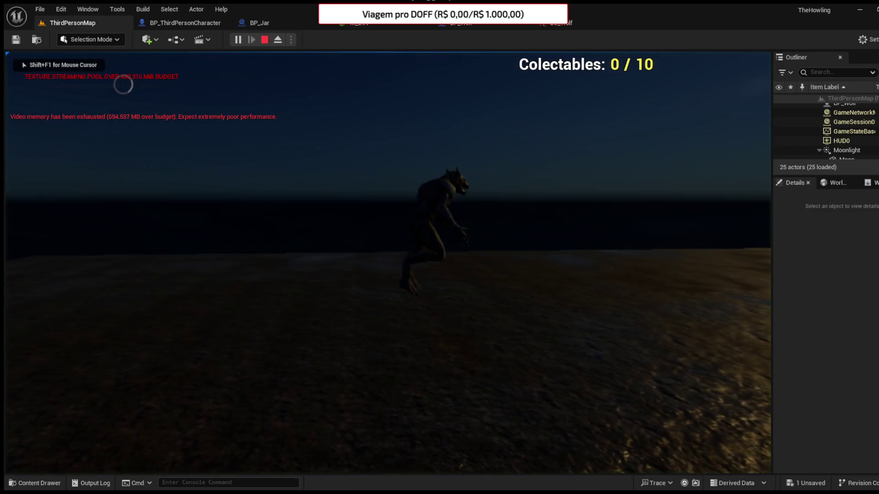
pyautogui.press('Escape')
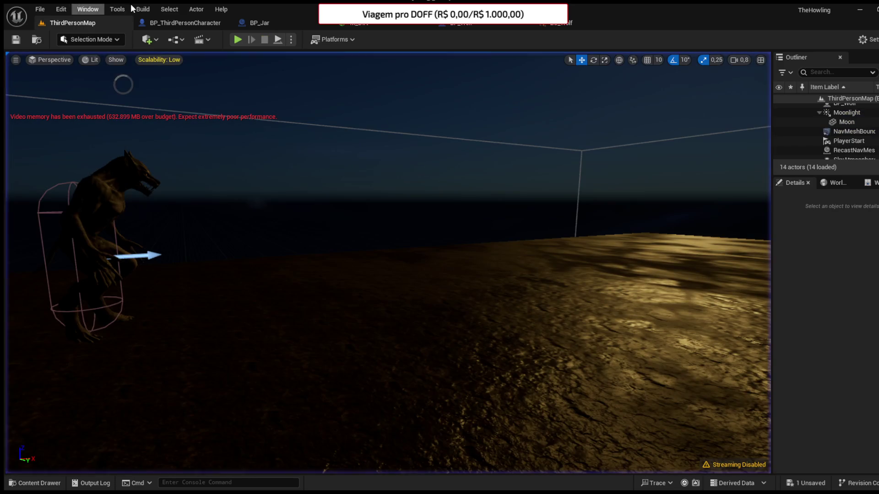
# Step: Drag the BS_Wolf blend sample out to 500 and preview the blend around speed 200
pyautogui.click(521, 24)
pyautogui.click(570, 26)
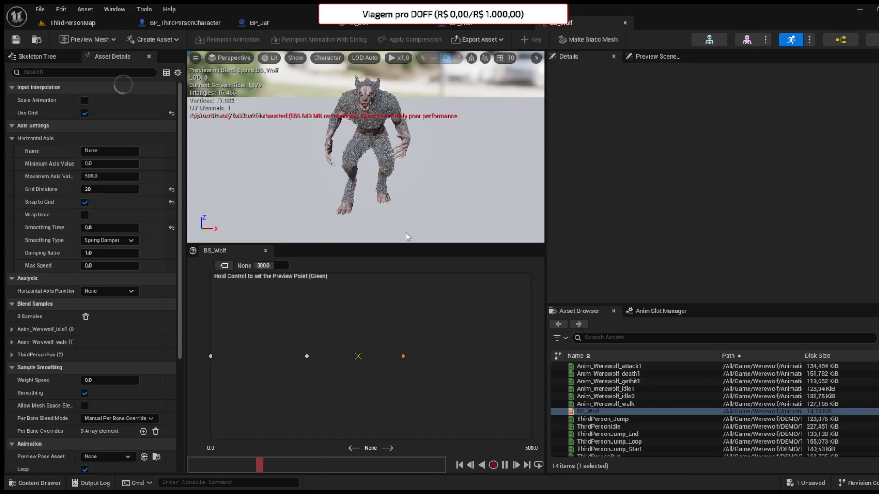
pyautogui.moveTo(402, 357); pyautogui.dragTo(532, 357)
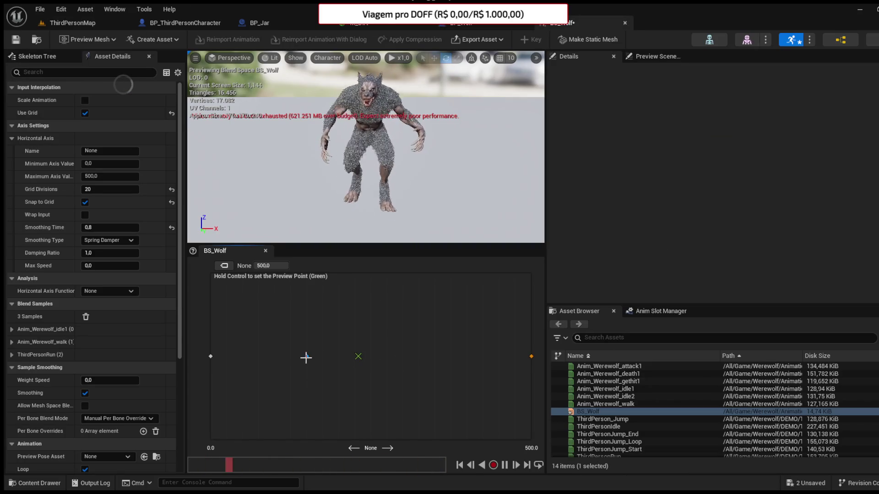
pyautogui.press('ctrl')
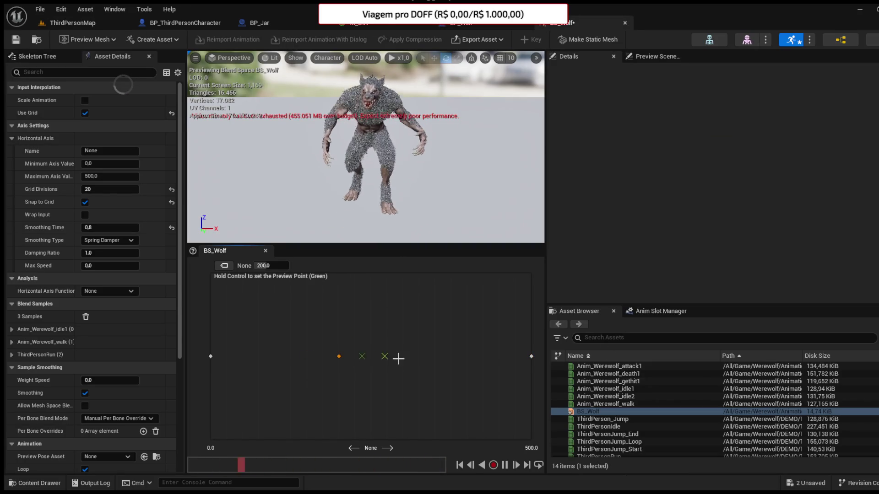
pyautogui.click(69, 23)
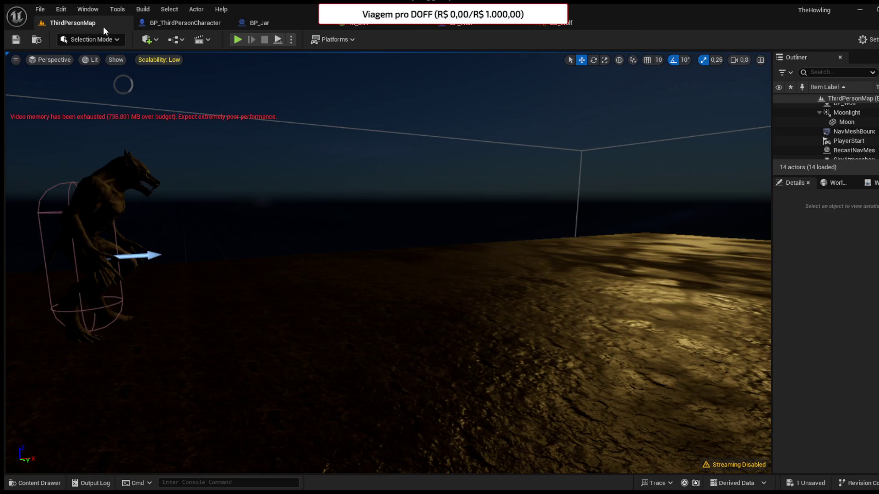
# Step: Play-test the level, moving the character around to observe the wolf's new movement
pyautogui.click(237, 40)
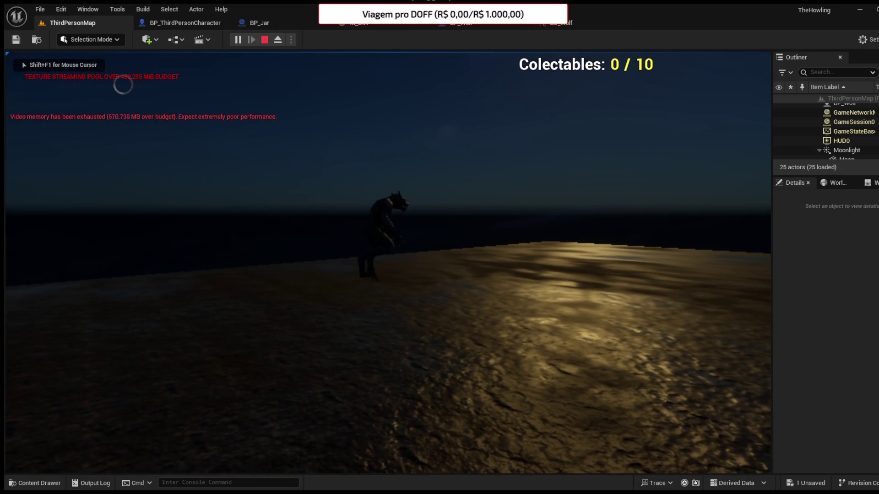
pyautogui.press('d')
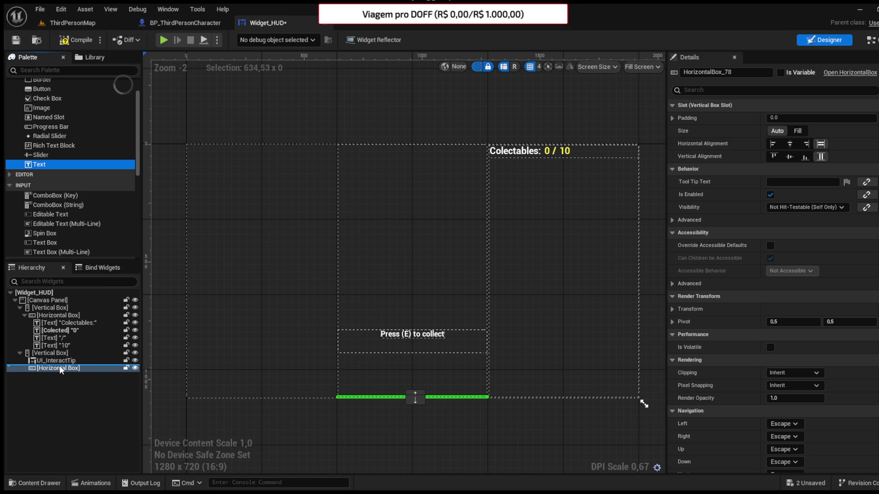
# Step: Delete the HUD's Horizontal Box and text, then create widget blueprint 'UI_EndGame' in Custom/Widgets
pyautogui.moveTo(58, 371); pyautogui.dragTo(59, 376)
pyautogui.click(64, 370)
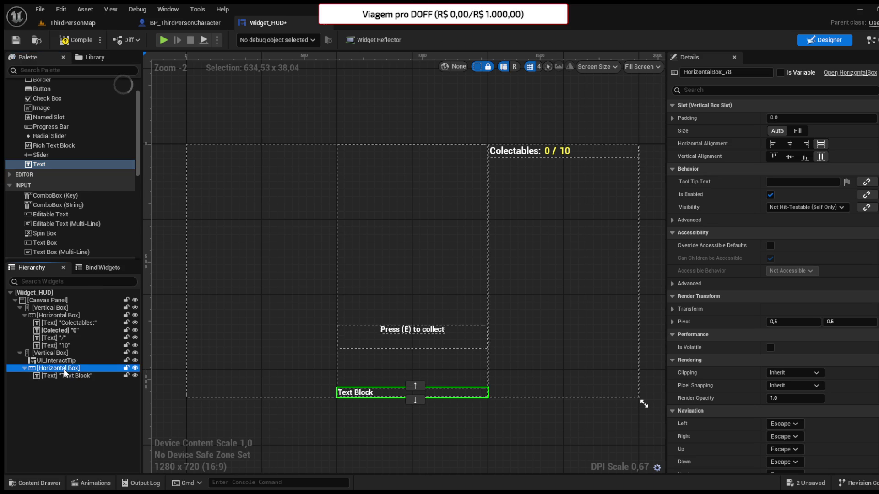
pyautogui.press('Delete')
pyautogui.click(46, 485)
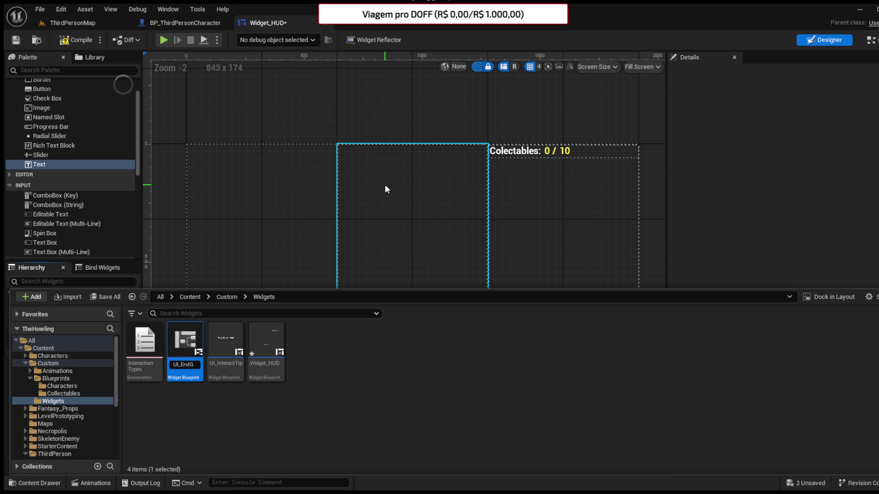
pyautogui.press('Return')
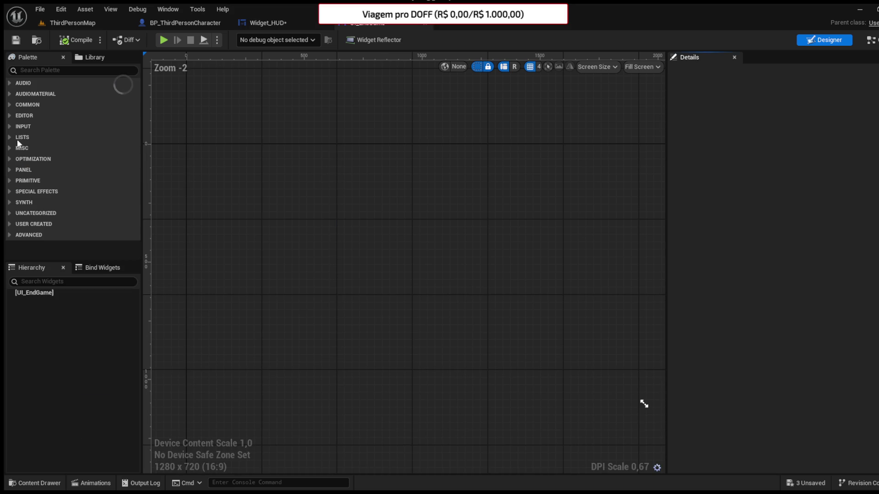
# Step: Add a Canvas Panel as UI_EndGame's root and place a Vertical Box on it
pyautogui.click(14, 171)
pyautogui.moveTo(46, 180); pyautogui.dragTo(294, 197)
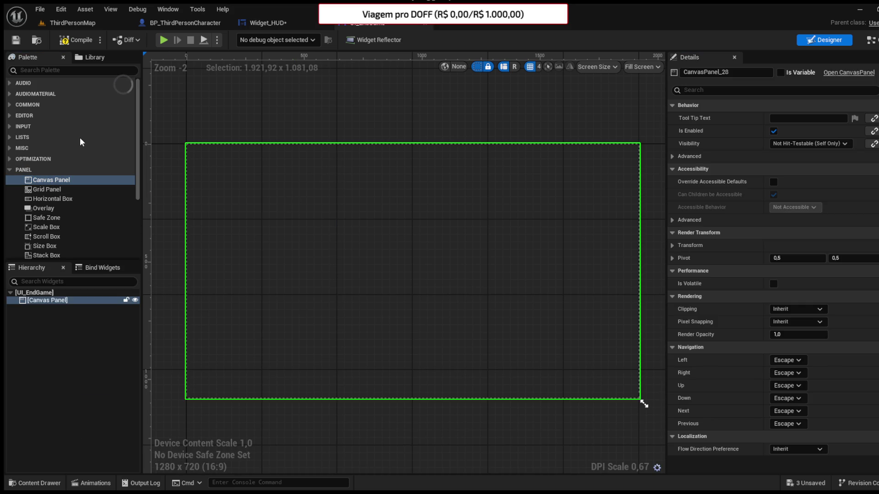
pyautogui.scroll(-5, 40, 199)
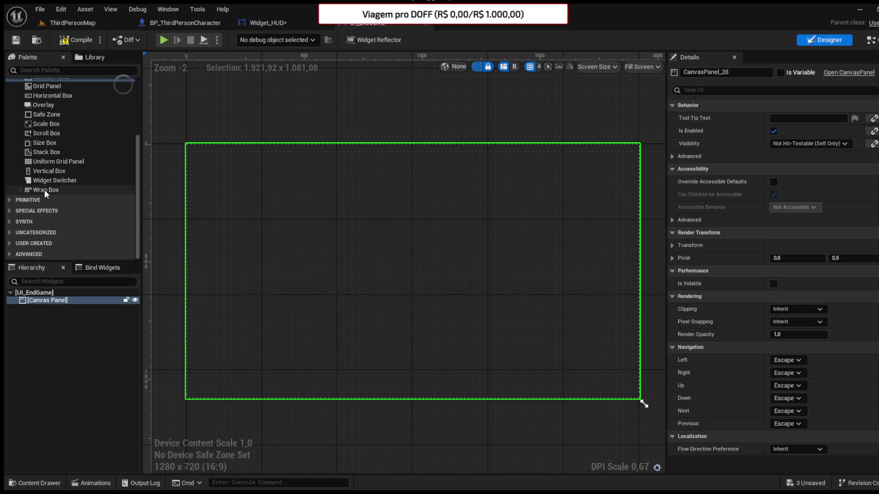
pyautogui.moveTo(46, 171)
pyautogui.mouseDown()
pyautogui.moveTo(404, 152)
pyautogui.moveTo(399, 146)
pyautogui.moveTo(336, 397)
pyautogui.mouseUp()
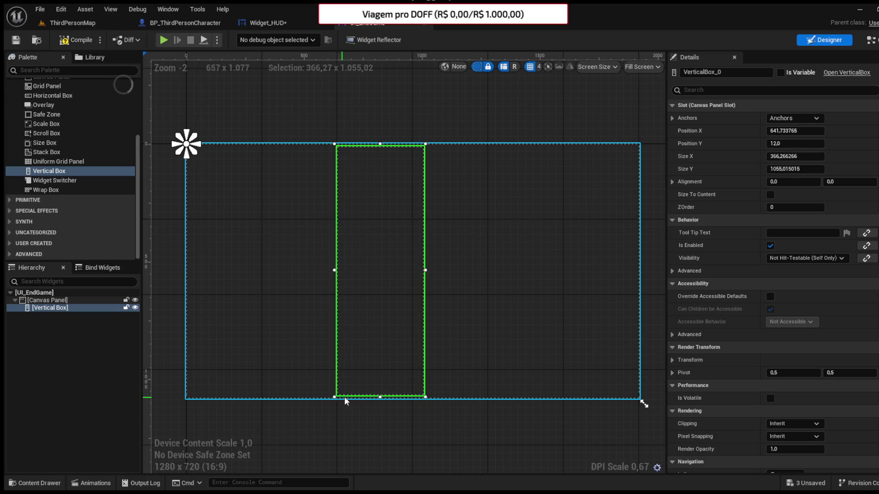
# Step: Widen the Vertical Box, anchor it centre-stretched at full height, and nest a Horizontal Box inside
pyautogui.moveTo(425, 400); pyautogui.dragTo(490, 399)
pyautogui.moveTo(193, 151); pyautogui.dragTo(497, 412)
pyautogui.moveTo(182, 411); pyautogui.dragTo(329, 413)
pyautogui.scroll(2, 64, 174)
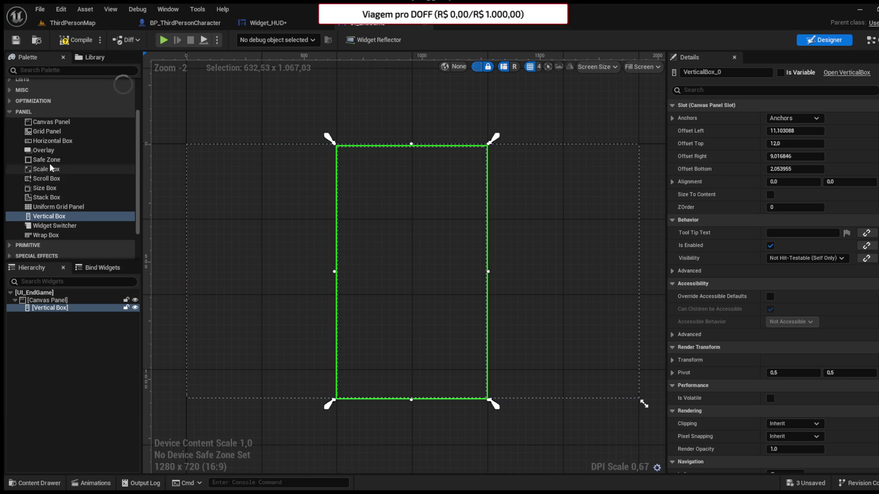
pyautogui.click(61, 142)
pyautogui.moveTo(366, 217); pyautogui.dragTo(365, 217)
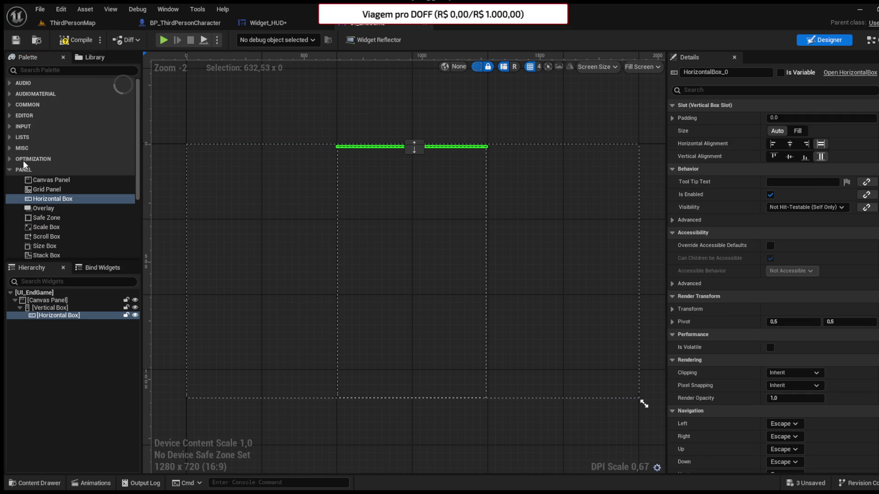
# Step: Add a Text block to the Horizontal Box reading CONGRATULATIONS! with Size set to Fill
pyautogui.click(13, 104)
pyautogui.moveTo(40, 200); pyautogui.dragTo(59, 320)
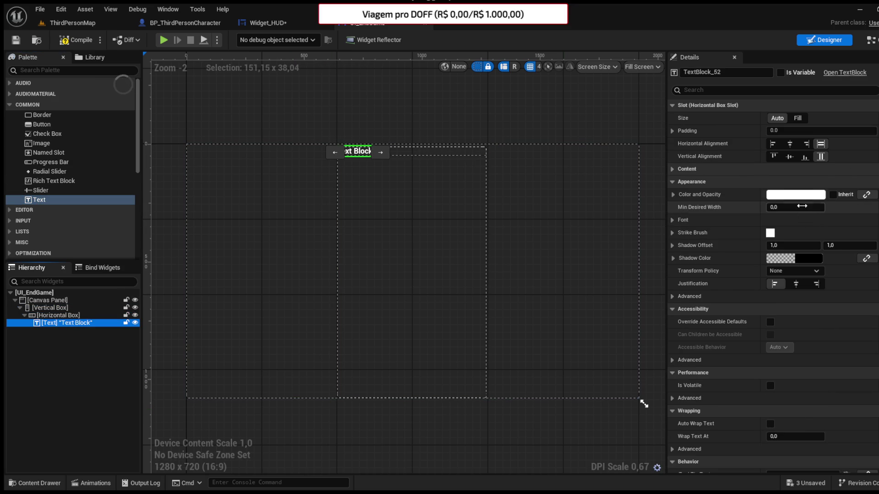
pyautogui.click(679, 173)
pyautogui.write('CONGRATULAT')
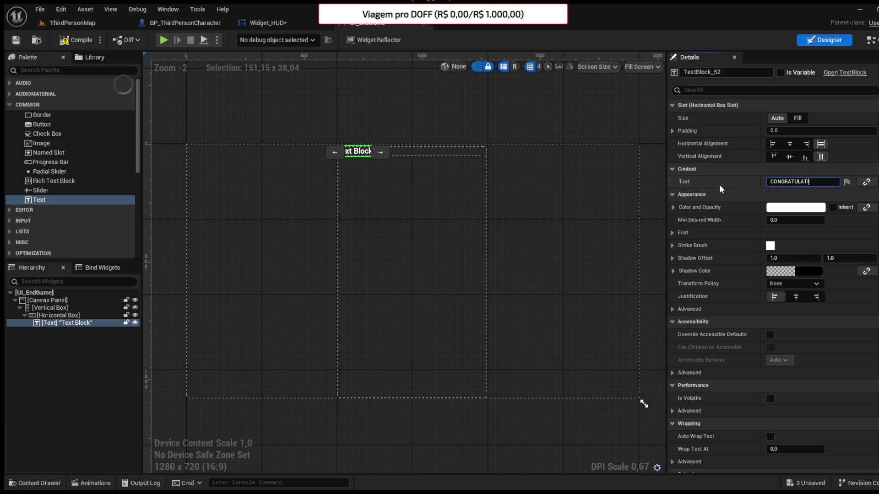
pyautogui.write('ONS!')
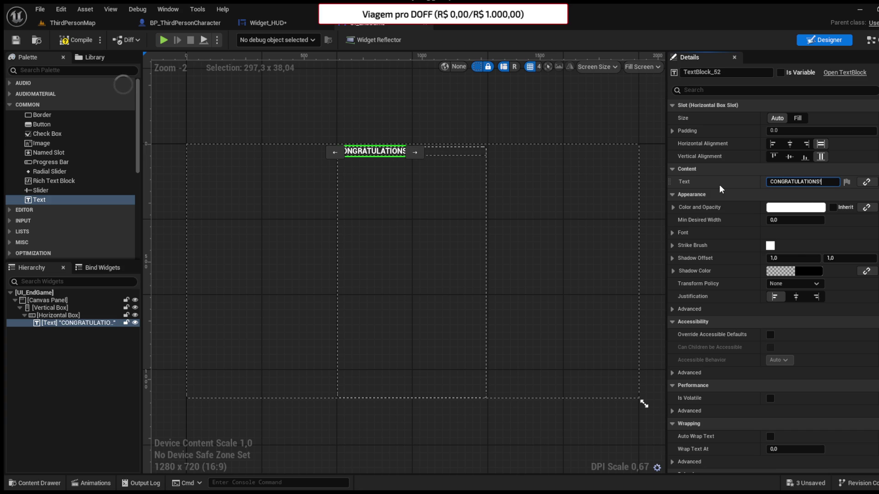
pyautogui.press('Return')
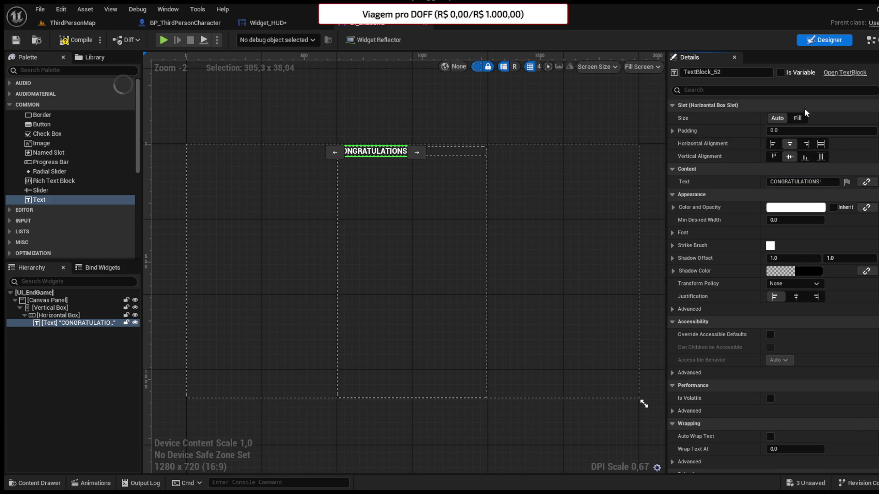
pyautogui.click(799, 105)
pyautogui.click(801, 119)
pyautogui.click(798, 118)
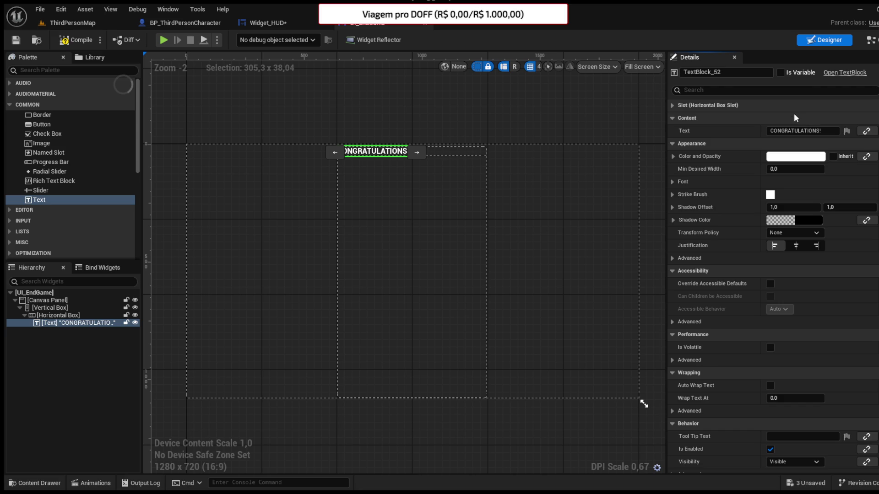
pyautogui.click(799, 105)
pyautogui.click(798, 118)
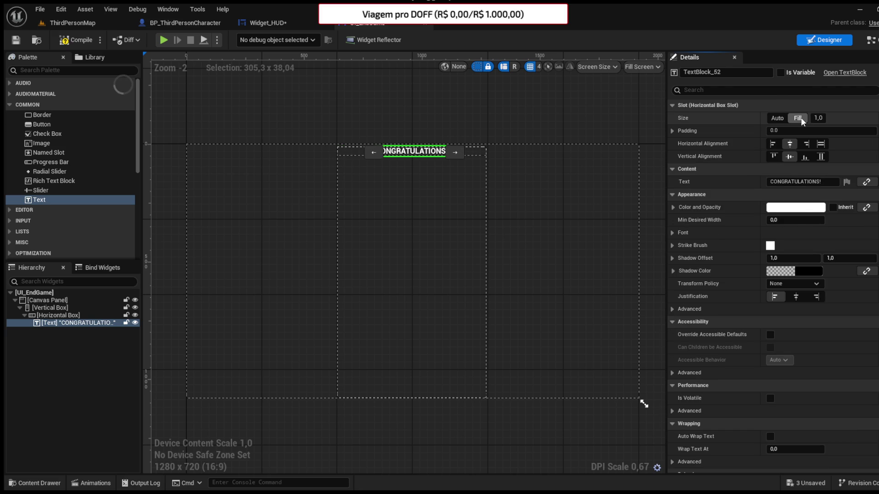
# Step: Set the heading's font size to 50
pyautogui.click(672, 232)
pyautogui.click(795, 271)
pyautogui.write('50')
pyautogui.press('Return')
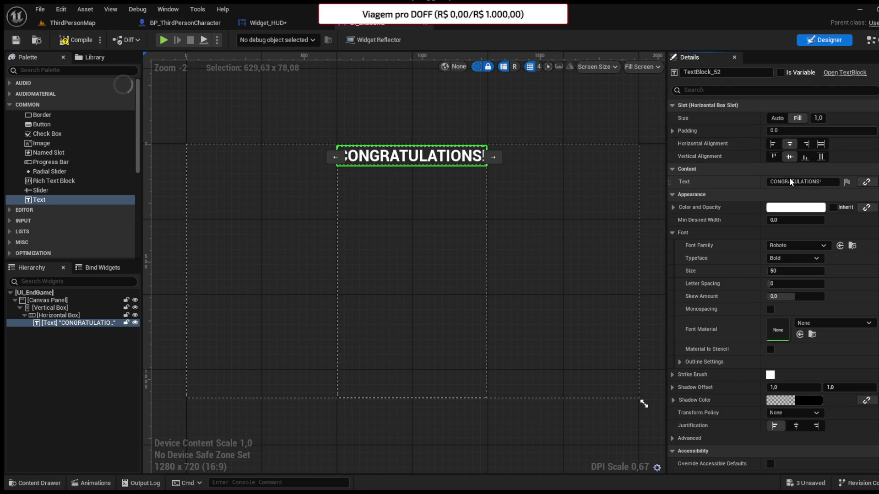
# Step: Try padding values on the heading text, finally leaving its own top padding at 0
pyautogui.click(790, 130)
pyautogui.write('0')
pyautogui.press('Return')
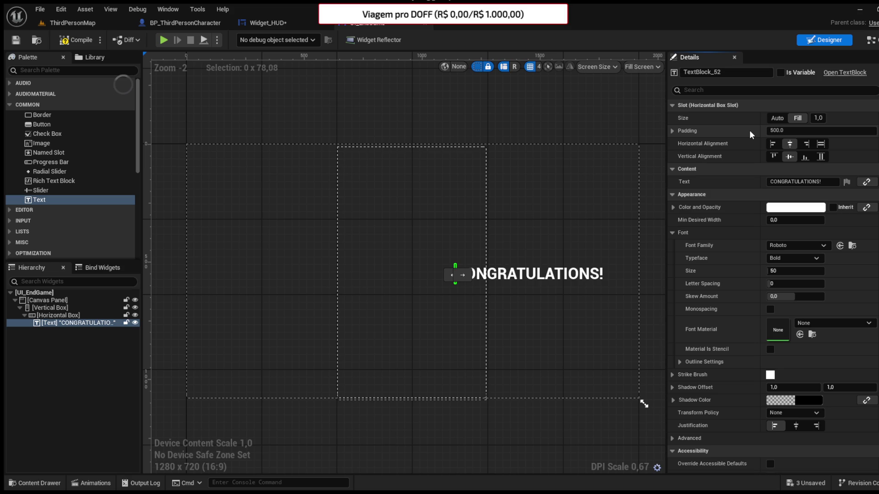
pyautogui.press('Return')
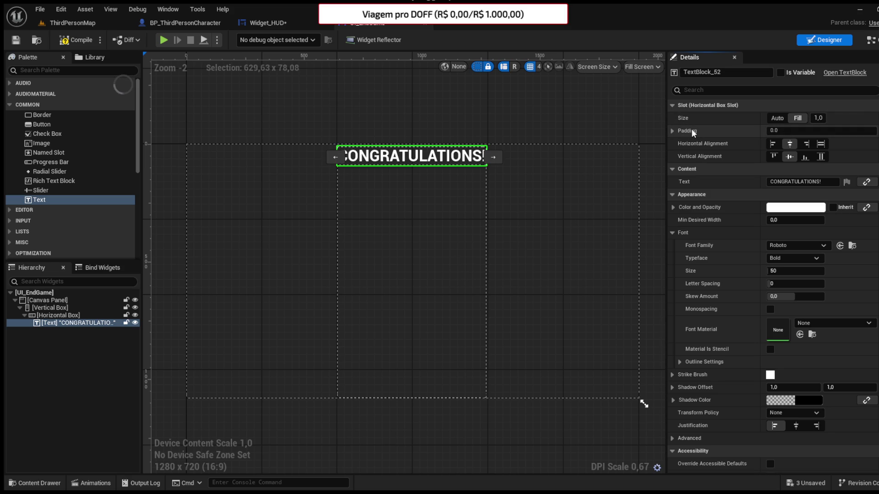
pyautogui.click(673, 131)
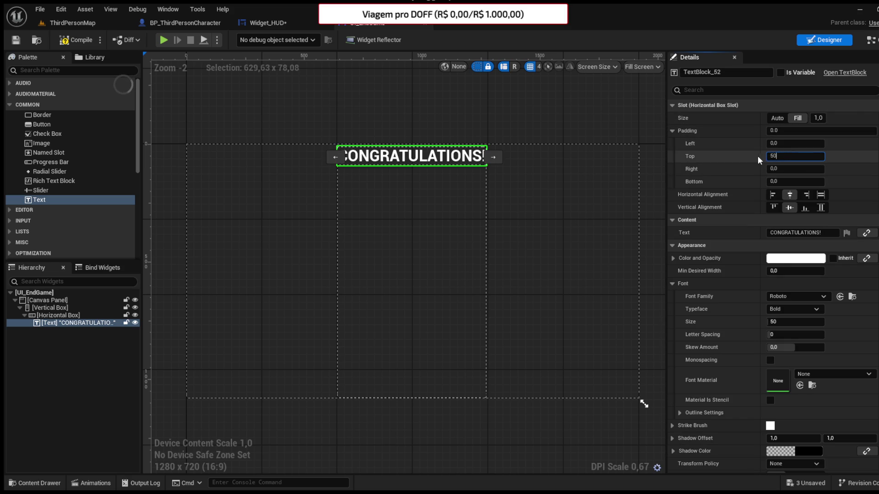
pyautogui.write('00')
pyautogui.press('Return')
pyautogui.write('300')
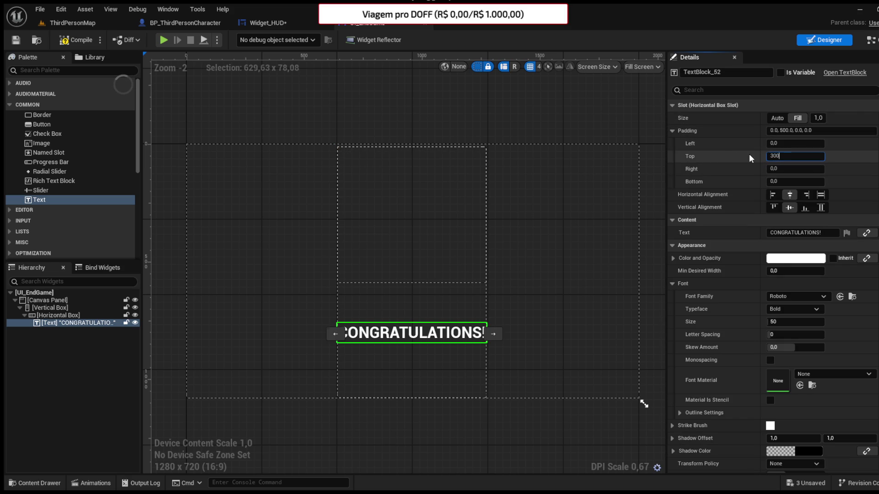
pyautogui.press('Return')
pyautogui.write('0')
pyautogui.press('Return')
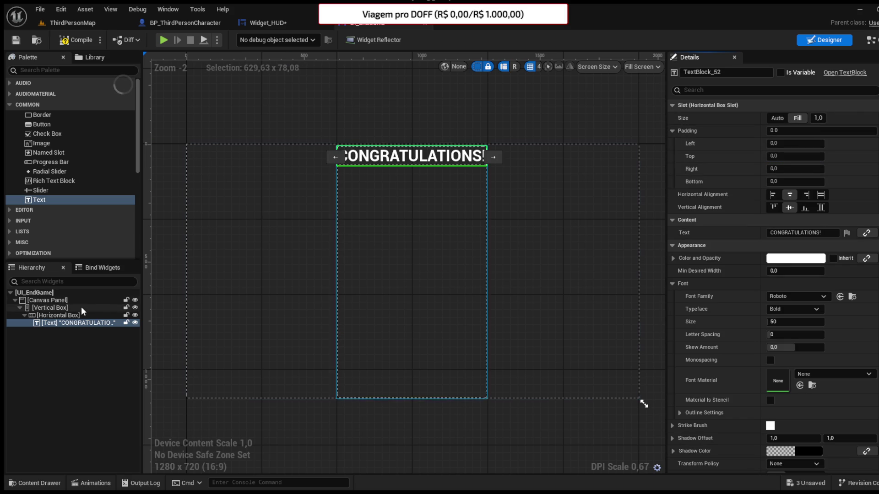
# Step: Give the heading's Horizontal Box a top padding of 300
pyautogui.click(412, 156)
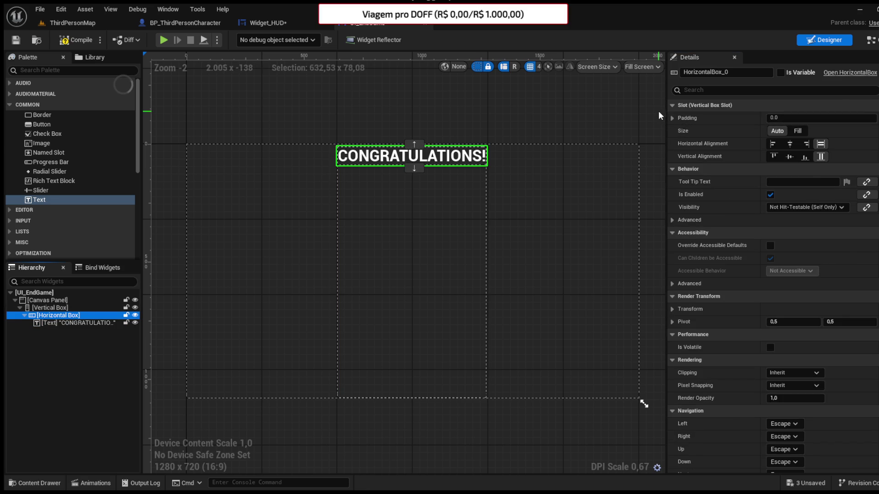
pyautogui.click(673, 118)
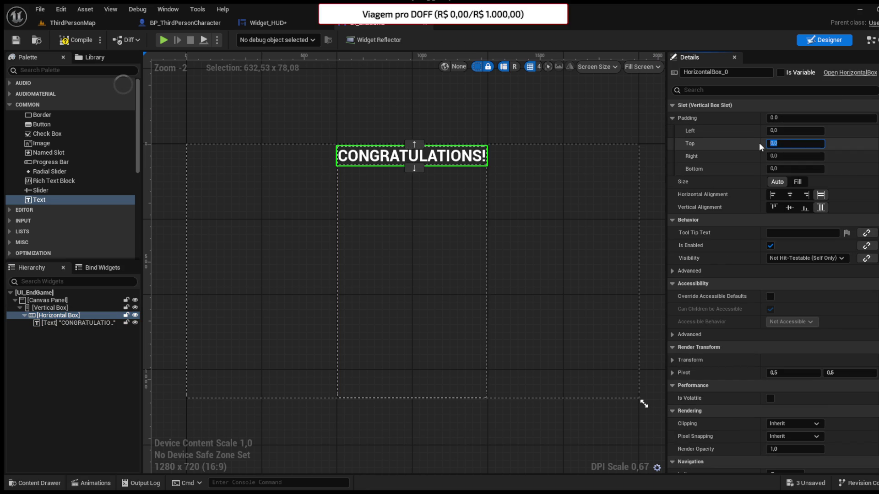
pyautogui.write('00')
pyautogui.press('Return')
# Step: Compile the widget and duplicate the heading row with Ctrl+D
pyautogui.click(75, 40)
pyautogui.click(15, 39)
pyautogui.click(64, 322)
pyautogui.click(64, 316)
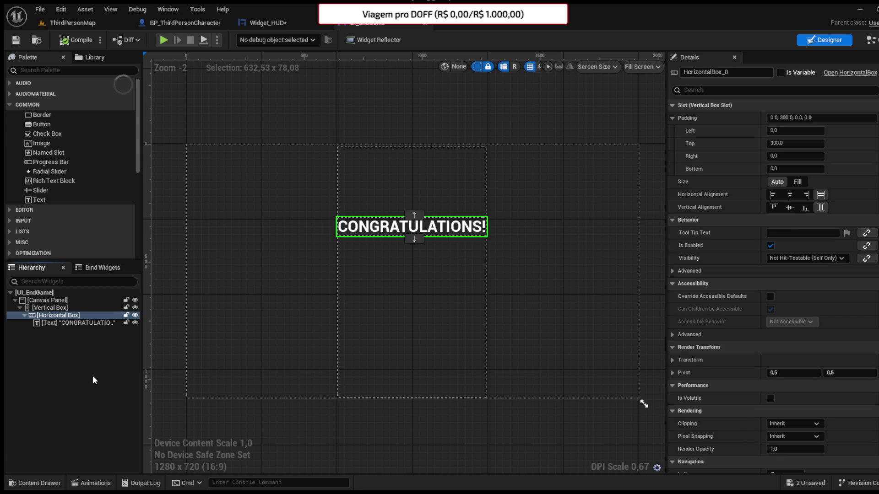
pyautogui.hotkey('ctrl', 'd')
pyautogui.click(778, 143)
# Step: Clear the copied row's top padding and set its text font size to 30
pyautogui.write('0')
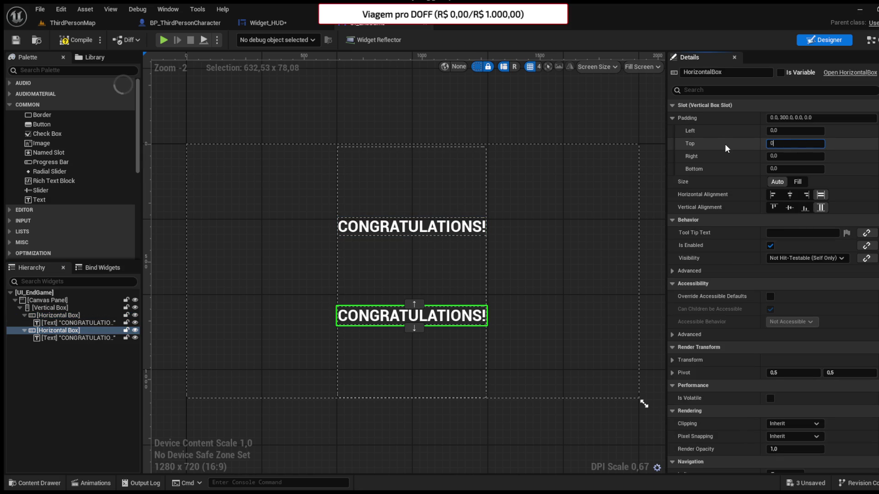
pyautogui.press('Return')
pyautogui.click(69, 338)
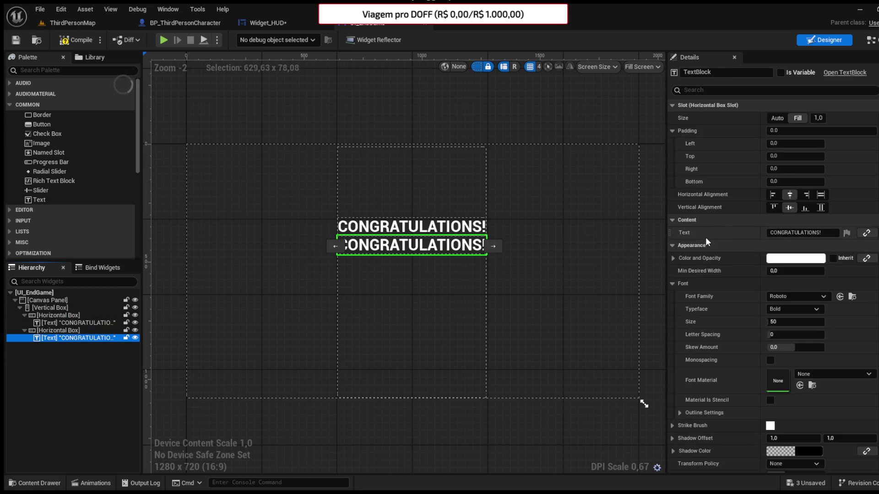
pyautogui.click(784, 319)
pyautogui.write('30')
pyautogui.press('Return')
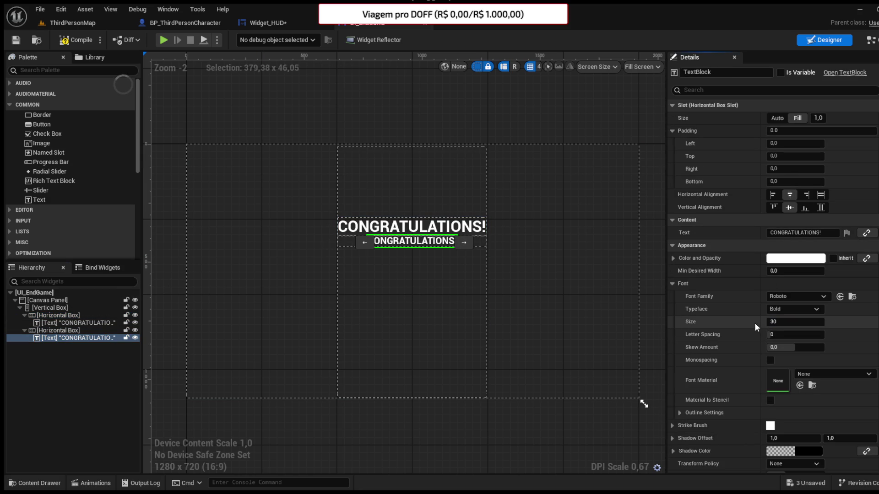
# Step: Change the copied line's text to YOU FINISHED THE GAME and compile
pyautogui.click(823, 233)
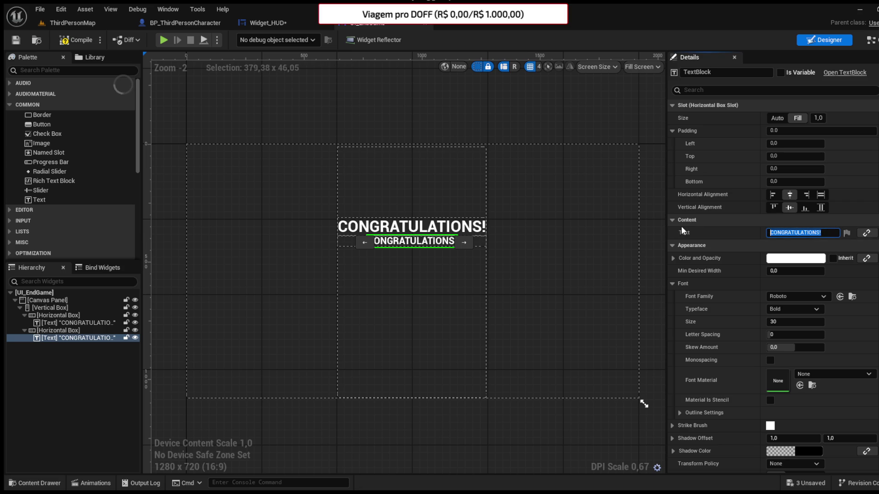
pyautogui.write('YOU FINISHED THE GAME')
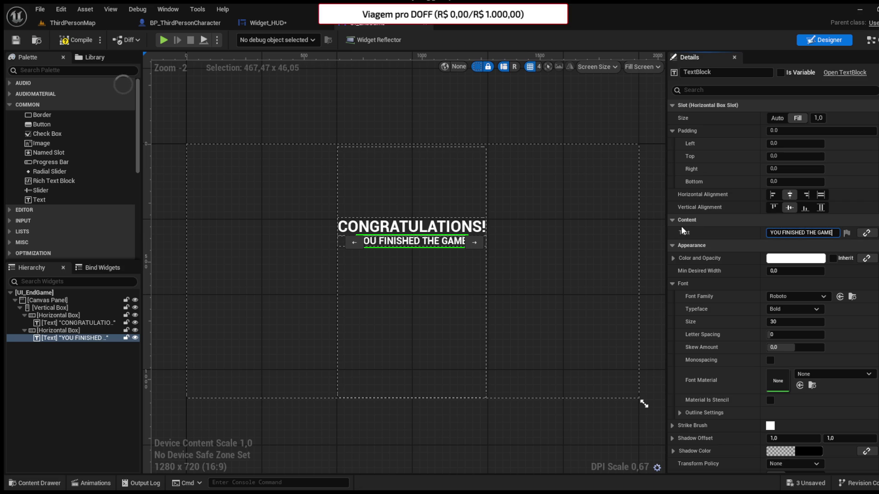
pyautogui.press('Return')
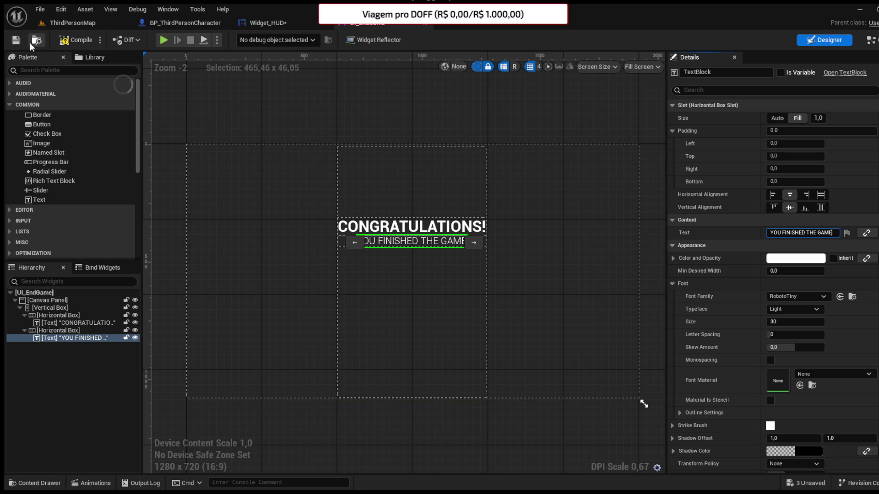
pyautogui.click(61, 40)
# Step: Give the subtitle row a top padding of 20, compile and save, then add an Image
pyautogui.click(59, 330)
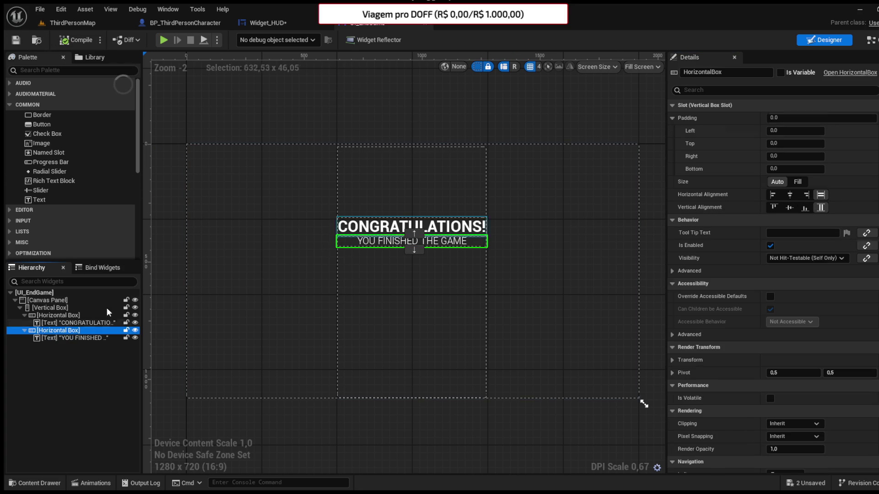
pyautogui.click(769, 143)
pyautogui.write('20')
pyautogui.press('Return')
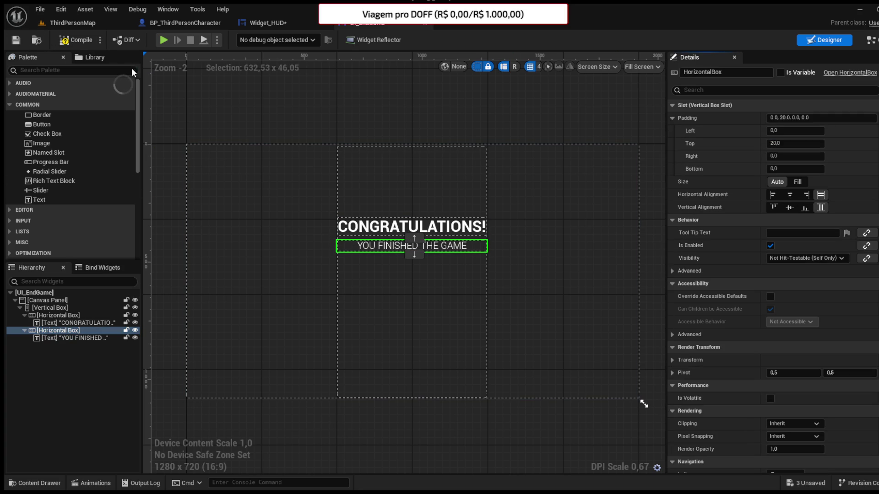
pyautogui.click(16, 40)
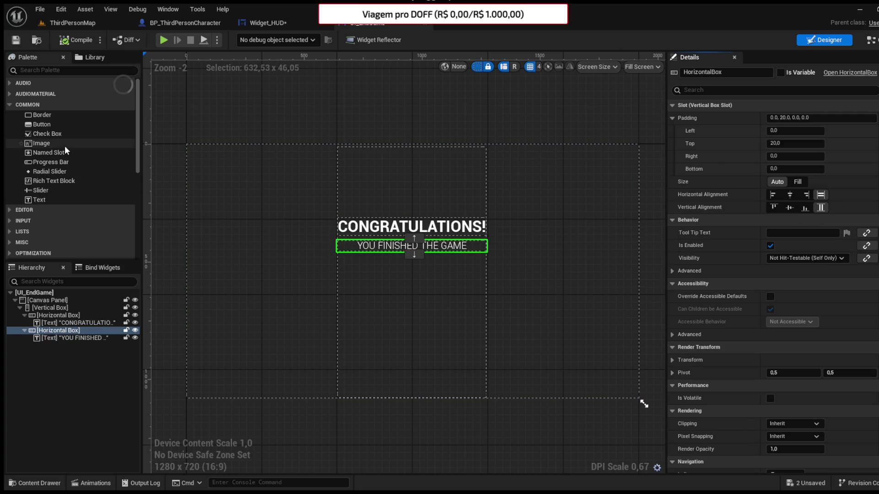
pyautogui.moveTo(44, 144)
pyautogui.mouseDown()
pyautogui.moveTo(202, 163)
pyautogui.moveTo(190, 146)
pyautogui.moveTo(647, 409)
pyautogui.mouseUp()
# Step: Stretch the image full-screen behind the text, compile, and switch to Widget_HUD's event graph
pyautogui.moveTo(195, 157); pyautogui.dragTo(645, 407)
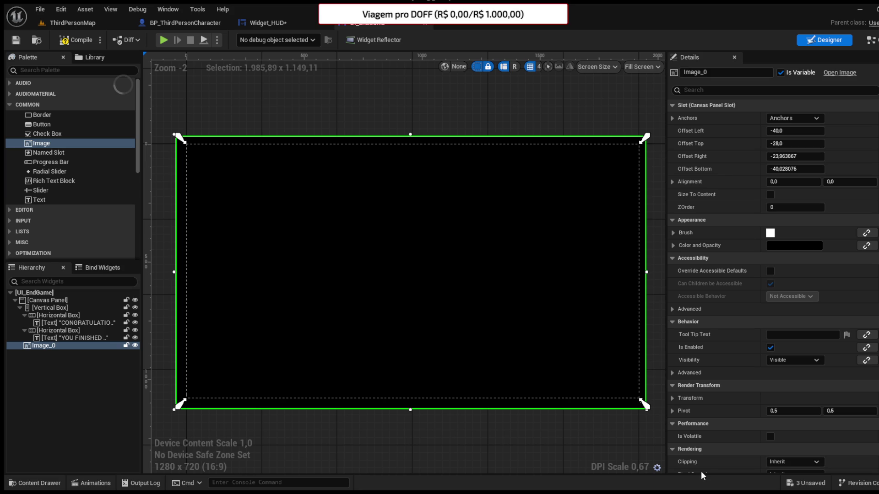
pyautogui.moveTo(19, 342); pyautogui.dragTo(50, 304)
pyautogui.click(71, 39)
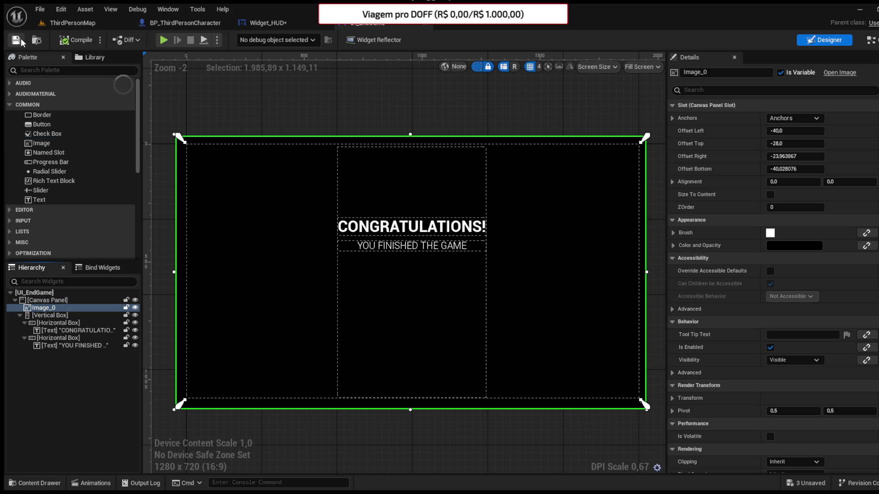
pyautogui.click(298, 22)
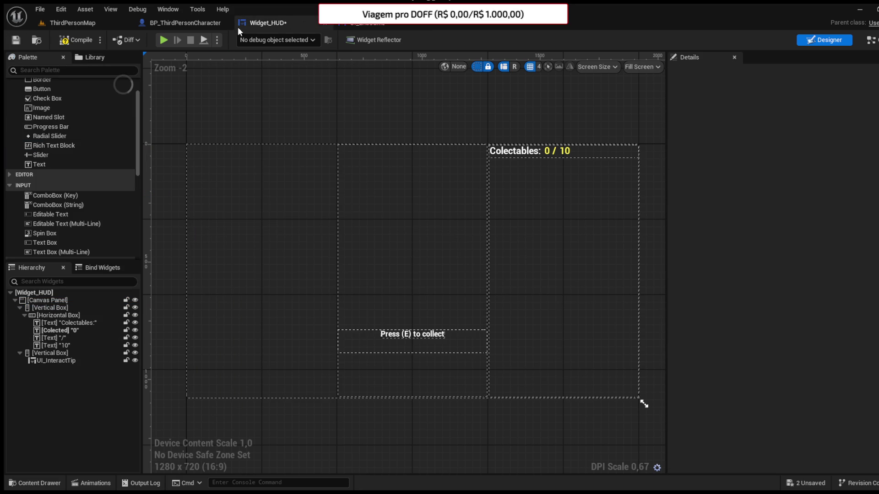
pyautogui.click(870, 40)
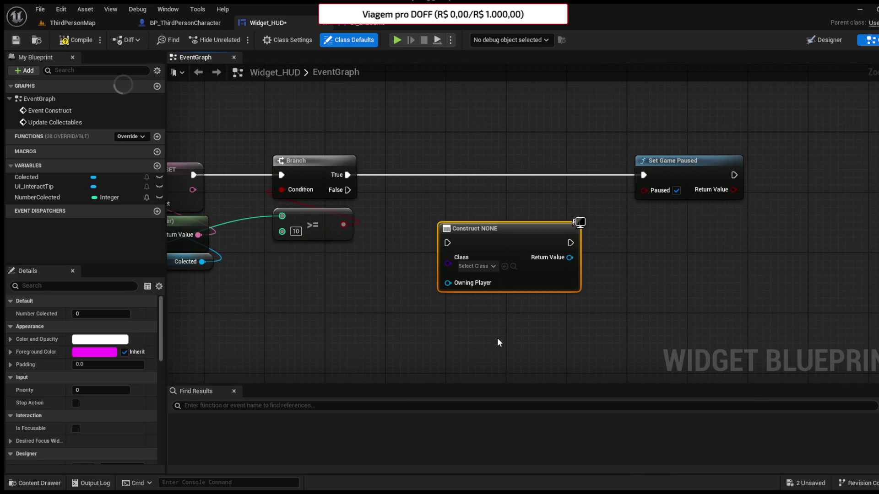
# Step: On the True branch, create the UI End Game widget and add it to the viewport before Set Game Paused, then compile
pyautogui.hotkey('ctrl', 'v')
pyautogui.moveTo(342, 175)
pyautogui.mouseDown()
pyautogui.moveTo(439, 220)
pyautogui.moveTo(432, 212)
pyautogui.moveTo(451, 175)
pyautogui.mouseUp()
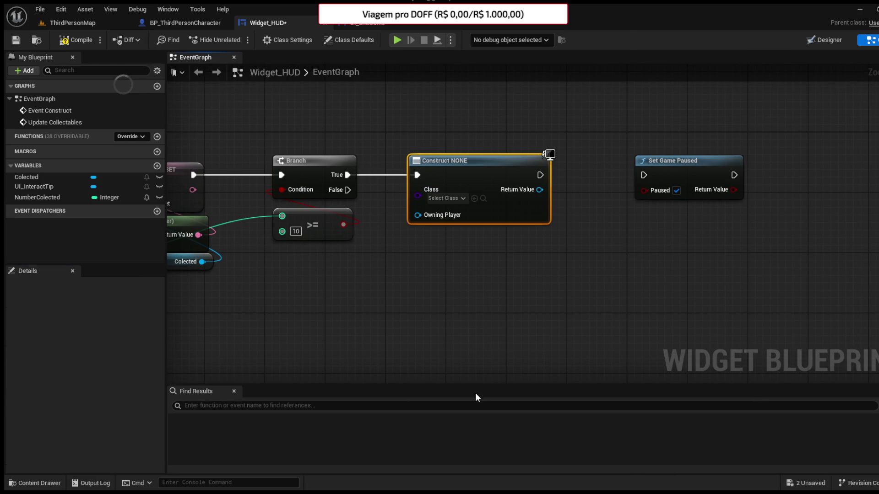
pyautogui.moveTo(540, 190)
pyautogui.mouseDown()
pyautogui.moveTo(565, 193)
pyautogui.moveTo(596, 239)
pyautogui.mouseUp()
pyautogui.click(603, 250)
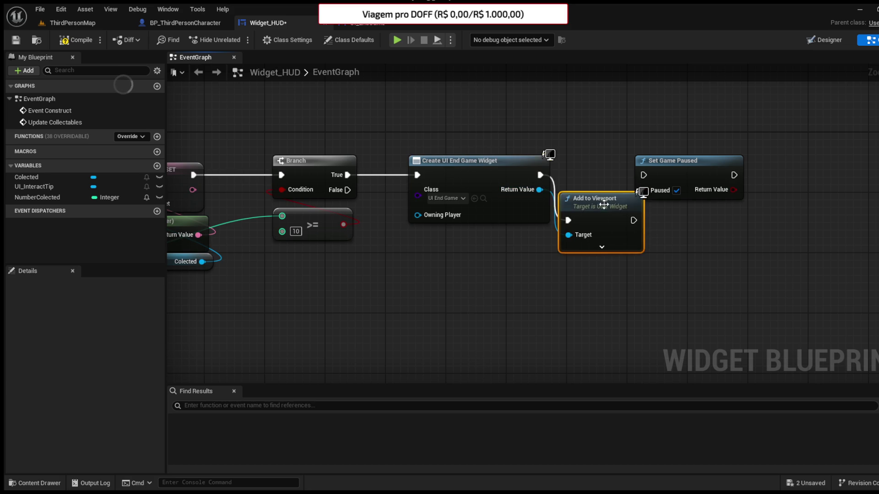
pyautogui.moveTo(595, 197); pyautogui.dragTo(603, 158)
pyautogui.moveTo(673, 161); pyautogui.dragTo(726, 160)
pyautogui.moveTo(634, 174)
pyautogui.mouseDown()
pyautogui.moveTo(710, 169)
pyautogui.moveTo(699, 171)
pyautogui.mouseUp()
pyautogui.click(66, 39)
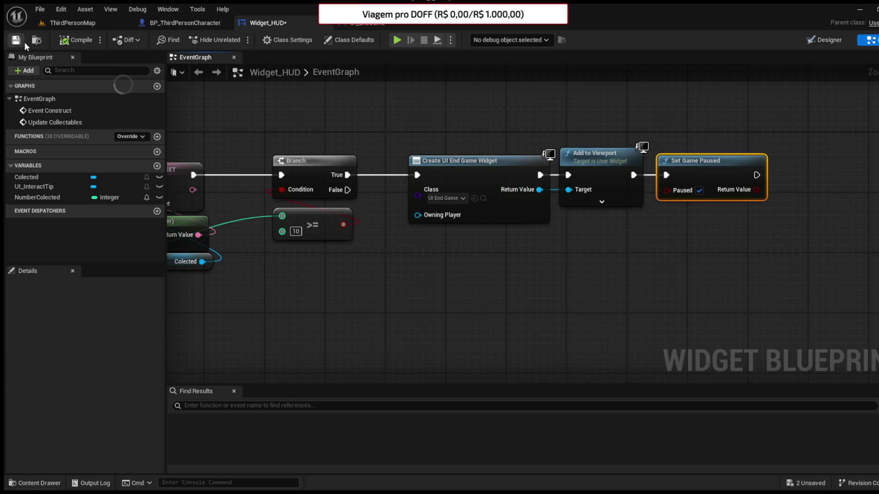
pyautogui.click(67, 25)
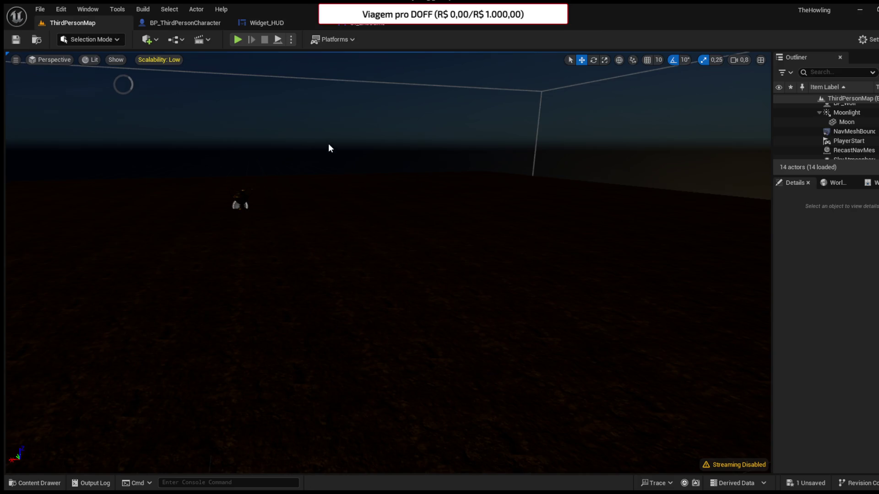
# Step: Open the Custom/Blueprints/Collectables folder in the Content Drawer
pyautogui.scroll(1, 388, 263)
pyautogui.press('w')
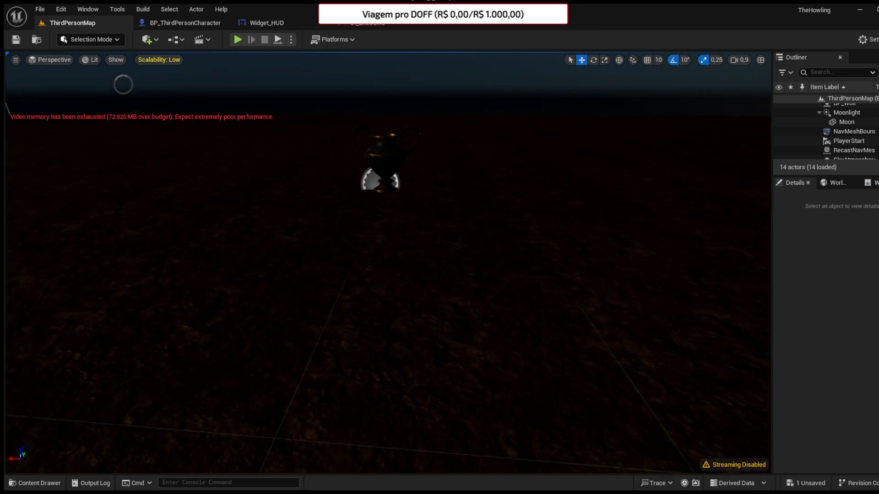
pyautogui.moveTo(58, 428); pyautogui.dragTo(57, 427)
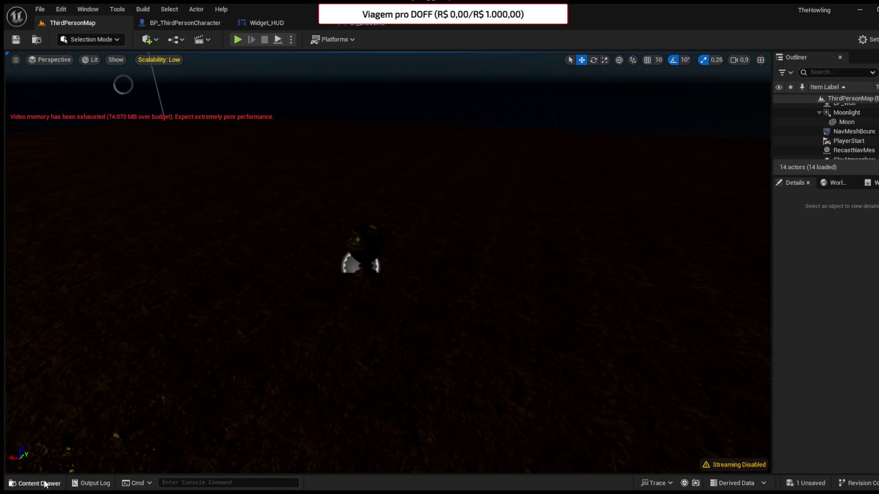
pyautogui.click(45, 484)
pyautogui.click(62, 350)
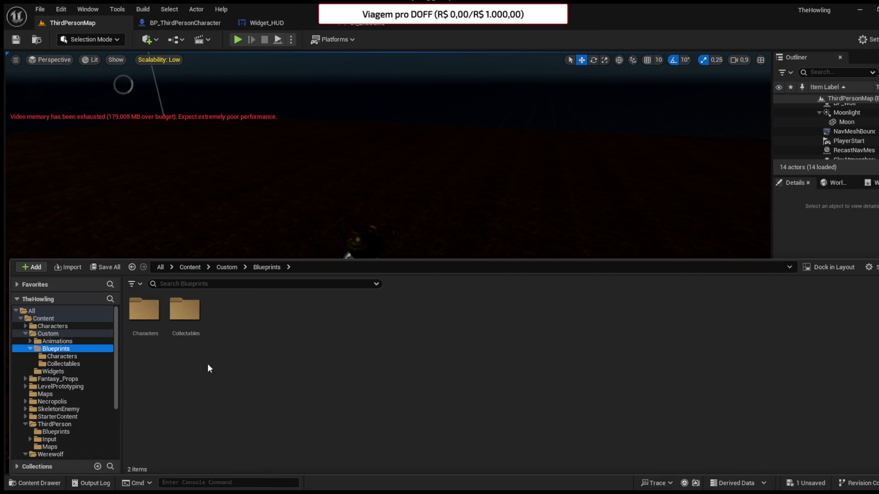
pyautogui.doubleClick(187, 327)
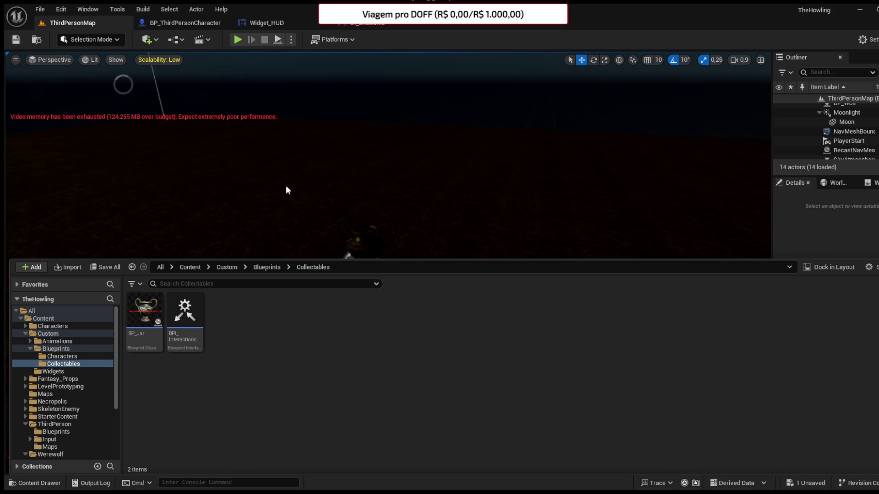
# Step: Name the new Blueprint Class BP_ItemGenerator, place it in the level, and open it
pyautogui.write('BP_')
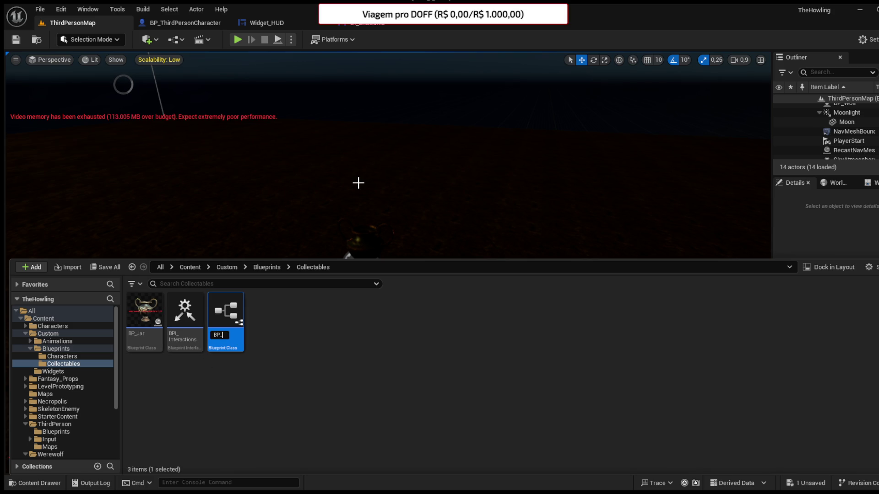
pyautogui.write('ItemGene')
pyautogui.write('rato')
pyautogui.press('Return')
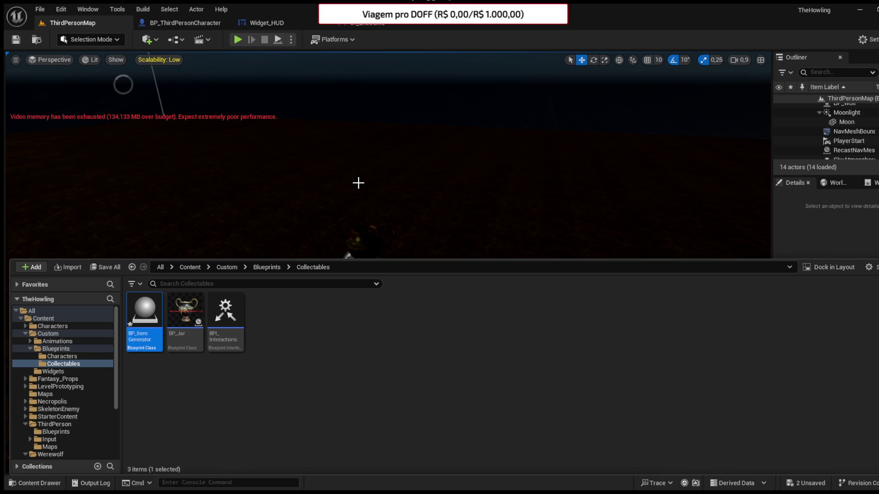
pyautogui.moveTo(144, 316)
pyautogui.mouseDown()
pyautogui.moveTo(206, 187)
pyautogui.moveTo(206, 231)
pyautogui.mouseUp()
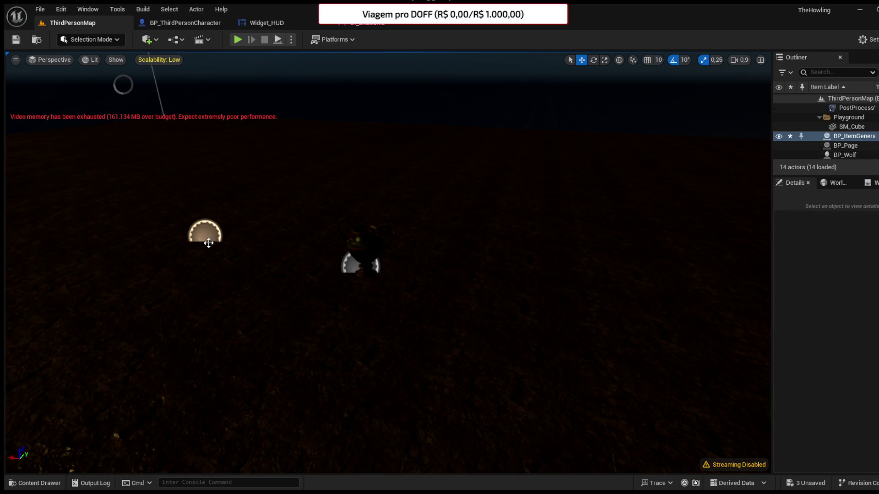
pyautogui.click(35, 483)
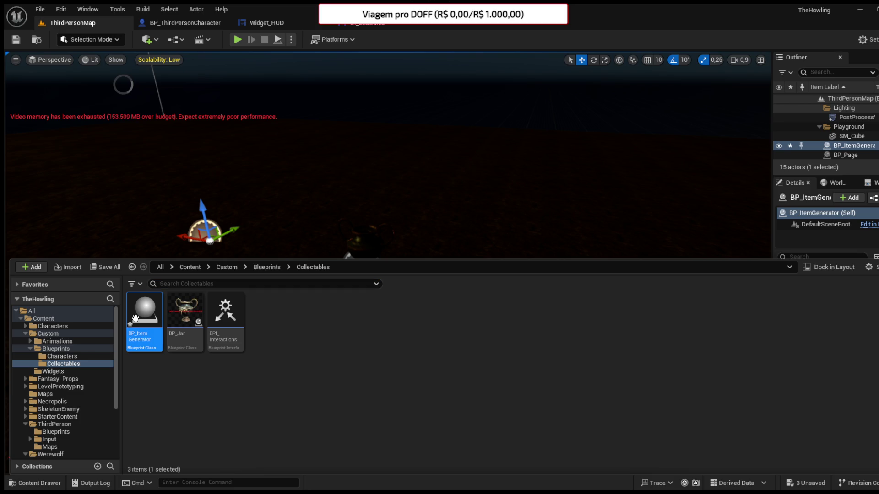
pyautogui.doubleClick(157, 302)
# Step: Replace the default event nodes in the EventGraph with an Event BeginPlay node
pyautogui.click(322, 56)
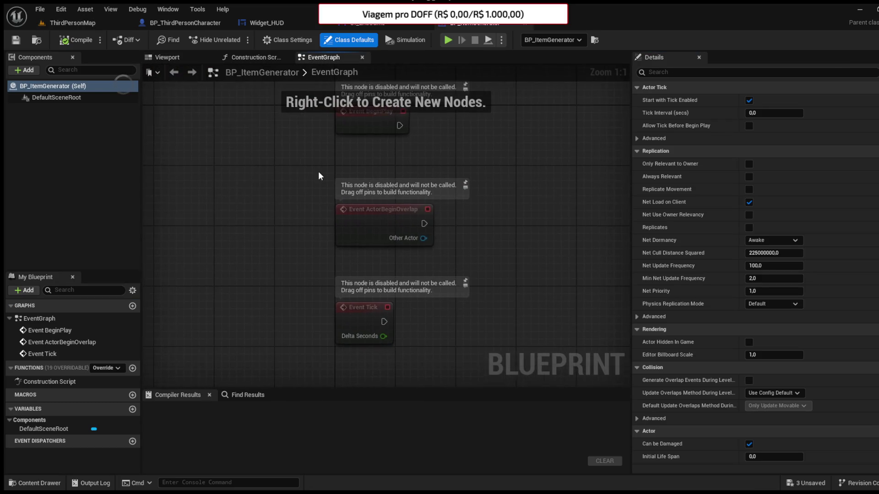
pyautogui.moveTo(420, 211); pyautogui.dragTo(303, 141)
pyautogui.press('Delete')
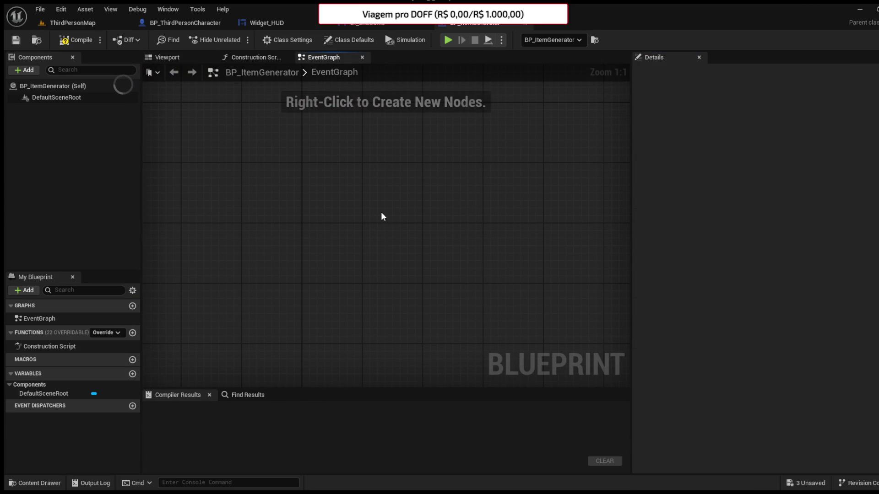
pyautogui.hotkey('ctrl', 'v')
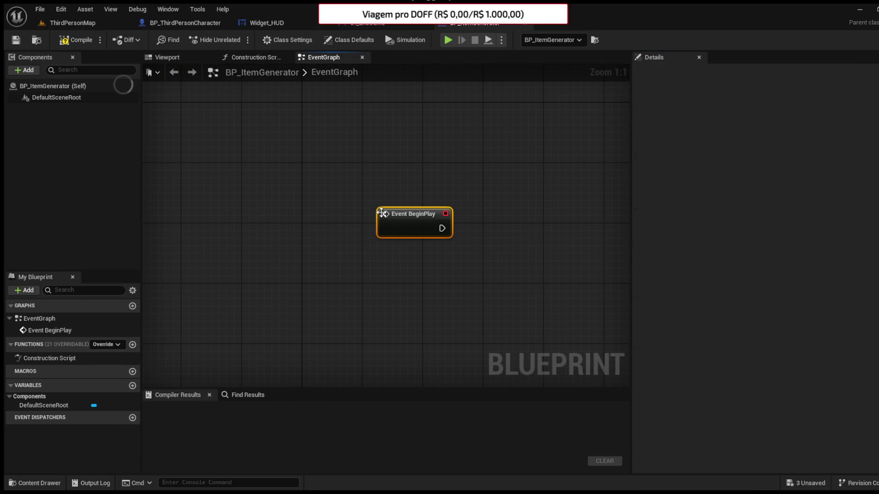
pyautogui.moveTo(385, 202); pyautogui.dragTo(278, 181)
# Step: Attach a For Loop from index 1 to 10 after Event BeginPlay
pyautogui.moveTo(335, 208); pyautogui.dragTo(385, 201)
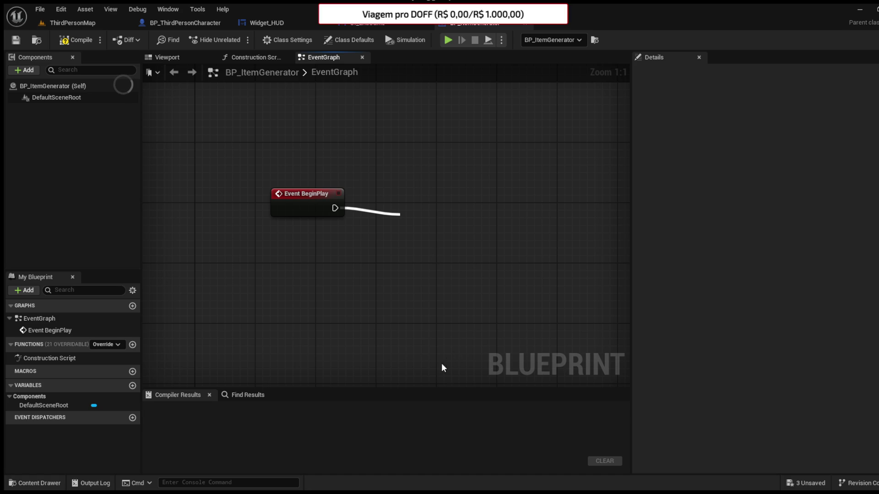
pyautogui.moveTo(458, 225); pyautogui.dragTo(455, 209)
pyautogui.click(448, 223)
pyautogui.write('1')
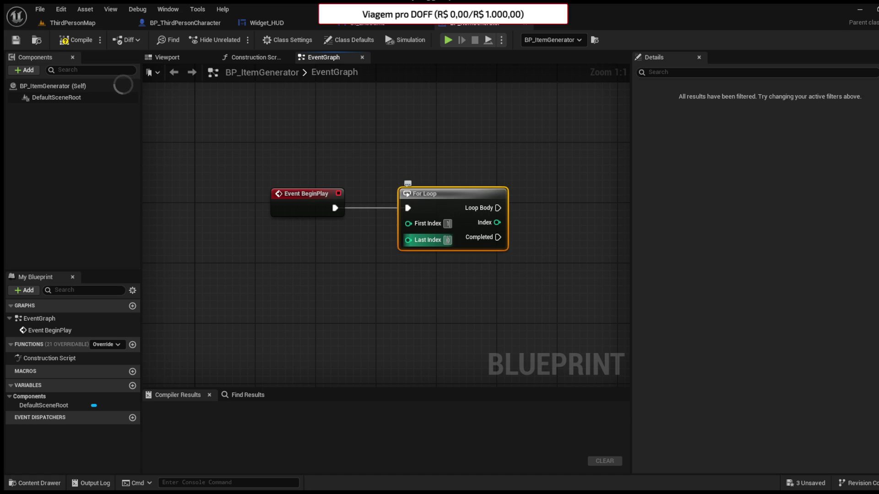
pyautogui.write('10')
pyautogui.click(515, 257)
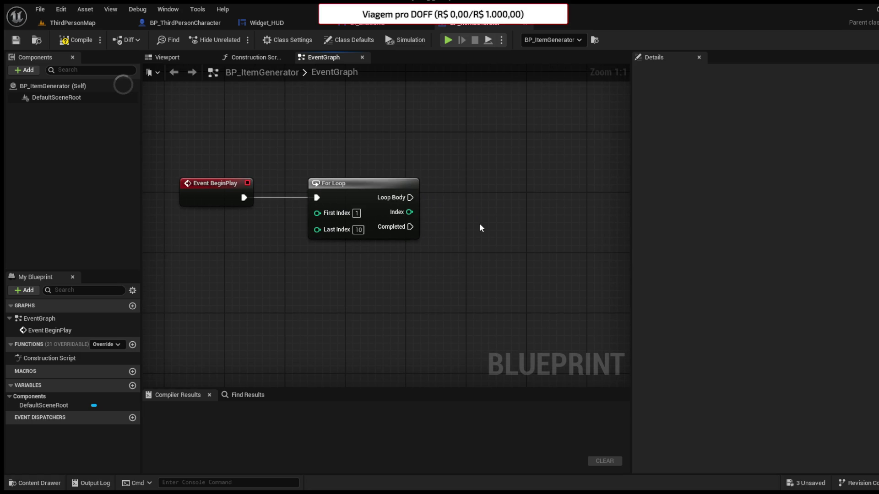
# Step: Wire Loop Body into a SpawnActor node spawning BP Jar
pyautogui.hotkey('ctrl', 'v')
pyautogui.hotkey('ctrl', 'z')
pyautogui.hotkey('ctrl', 'v')
pyautogui.moveTo(400, 189)
pyautogui.mouseDown()
pyautogui.moveTo(410, 196)
pyautogui.moveTo(394, 196)
pyautogui.mouseUp()
pyautogui.moveTo(472, 224)
pyautogui.mouseDown()
pyautogui.moveTo(491, 227)
pyautogui.moveTo(525, 196)
pyautogui.mouseUp()
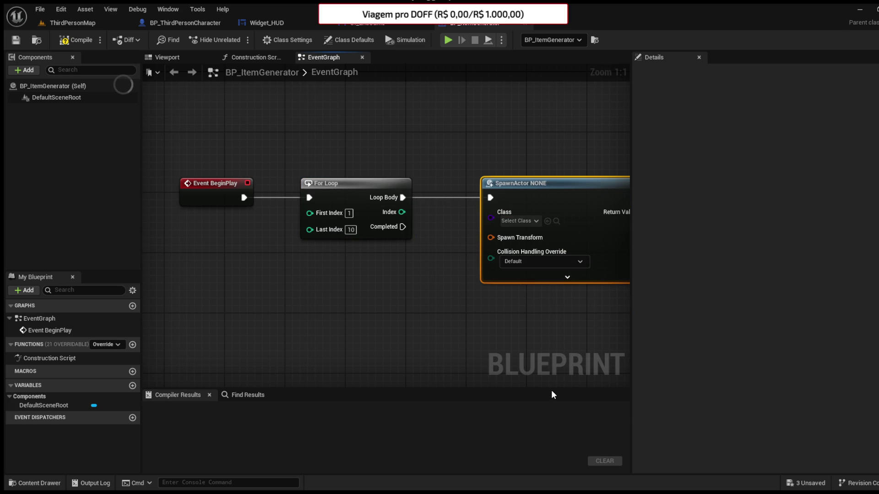
pyautogui.click(567, 277)
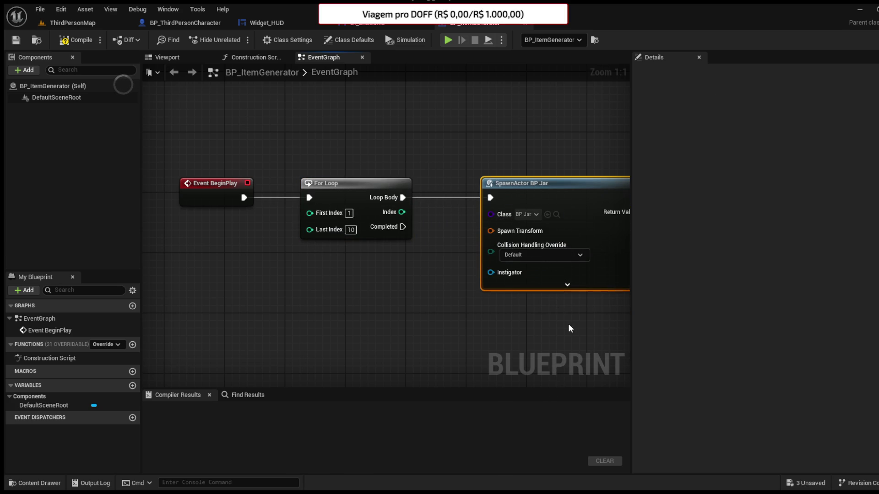
# Step: Insert Get Random Location in Navigable Radius between Loop Body and SpawnActor
pyautogui.moveTo(366, 204)
pyautogui.mouseDown()
pyautogui.moveTo(428, 196)
pyautogui.moveTo(296, 315)
pyautogui.mouseUp()
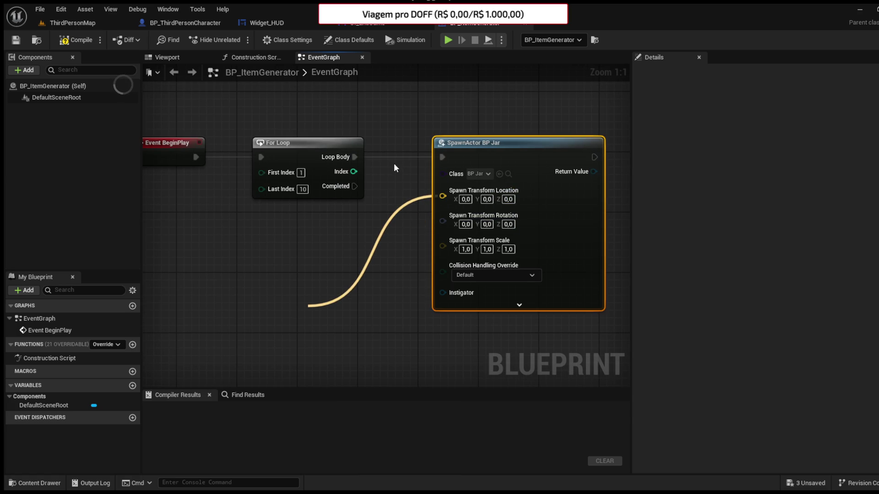
pyautogui.moveTo(386, 306); pyautogui.dragTo(306, 237)
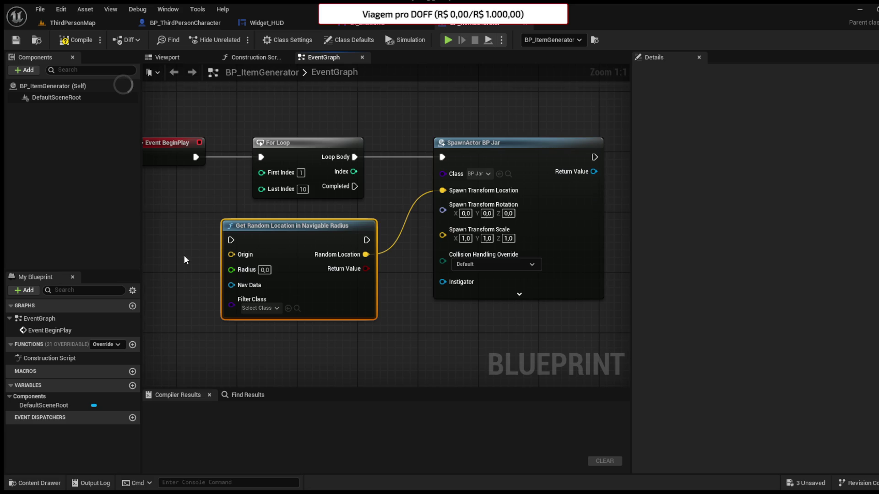
pyautogui.moveTo(191, 261); pyautogui.dragTo(296, 241)
pyautogui.moveTo(447, 134)
pyautogui.mouseDown()
pyautogui.moveTo(221, 127)
pyautogui.moveTo(337, 221)
pyautogui.mouseUp()
pyautogui.moveTo(409, 224); pyautogui.dragTo(401, 133)
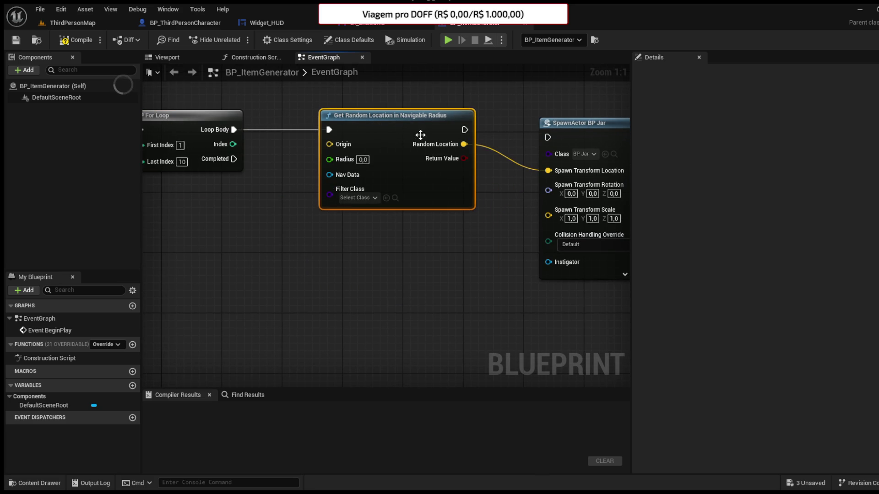
pyautogui.moveTo(466, 134); pyautogui.dragTo(572, 130)
# Step: Feed Get Actor Location into Origin and set the search radius to 5000
pyautogui.moveTo(437, 136); pyautogui.dragTo(375, 216)
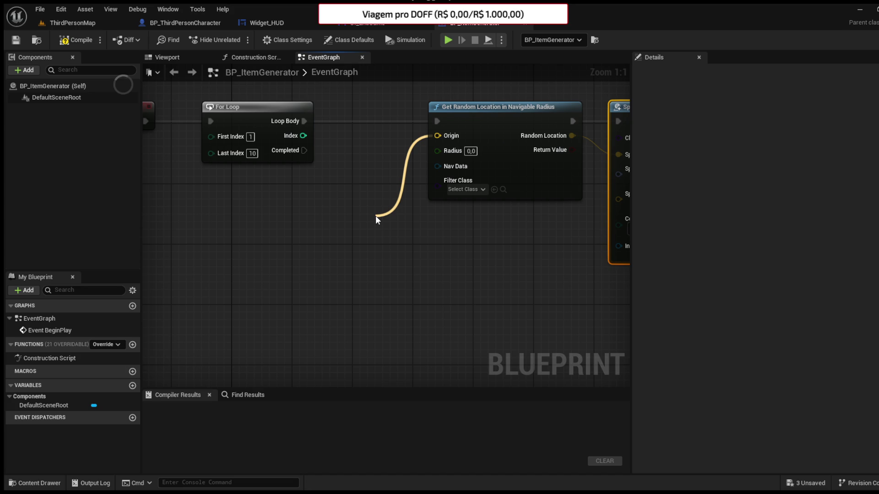
pyautogui.click(430, 341)
pyautogui.moveTo(431, 213)
pyautogui.mouseDown()
pyautogui.moveTo(489, 208)
pyautogui.moveTo(482, 208)
pyautogui.mouseUp()
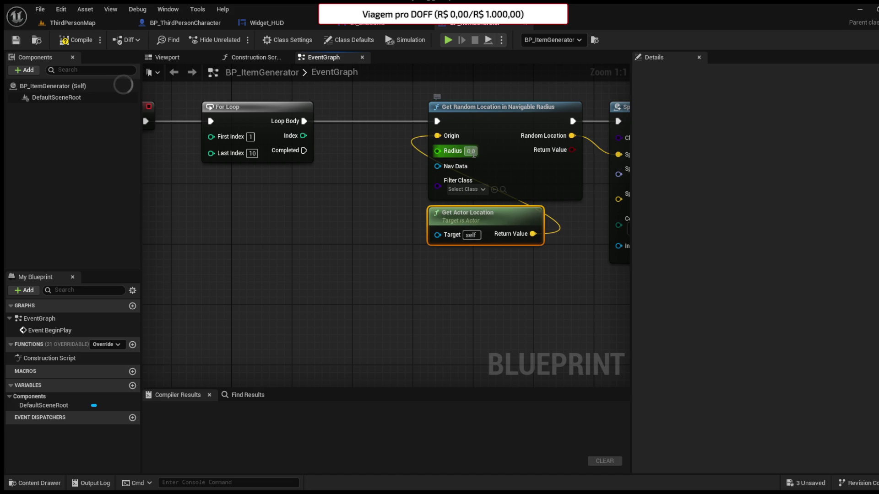
pyautogui.write('100')
pyautogui.press('Return')
pyautogui.write('5')
pyautogui.press('Return')
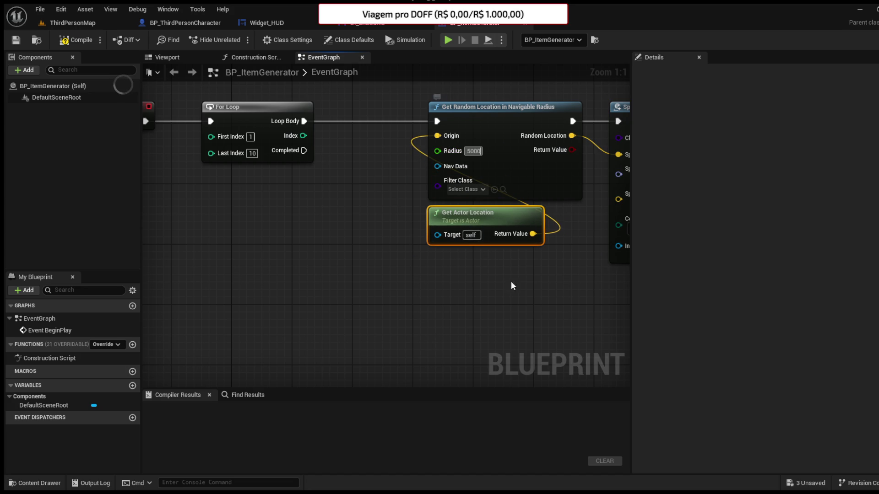
# Step: Set SpawnActor's collision handling to always spawn, then compile BP_ItemGenerator
pyautogui.moveTo(570, 298); pyautogui.dragTo(449, 292)
pyautogui.moveTo(566, 301); pyautogui.dragTo(447, 312)
pyautogui.click(430, 234)
pyautogui.click(427, 249)
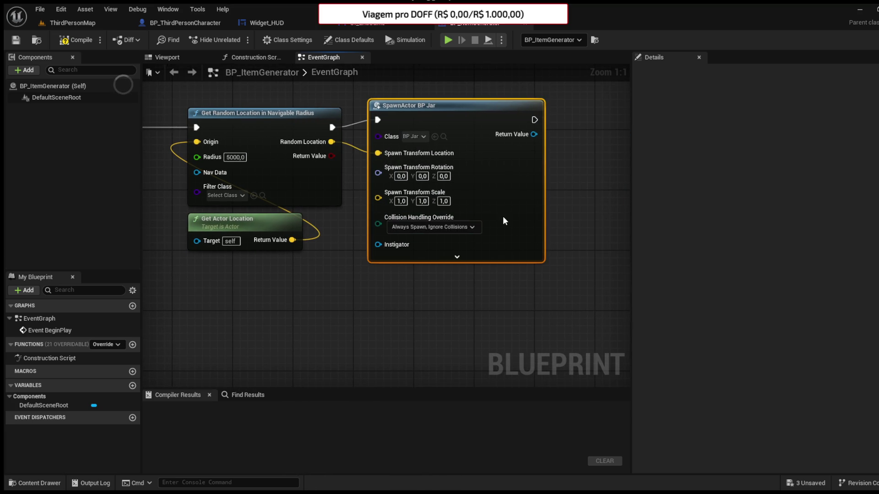
pyautogui.moveTo(344, 300); pyautogui.dragTo(445, 258)
pyautogui.click(76, 39)
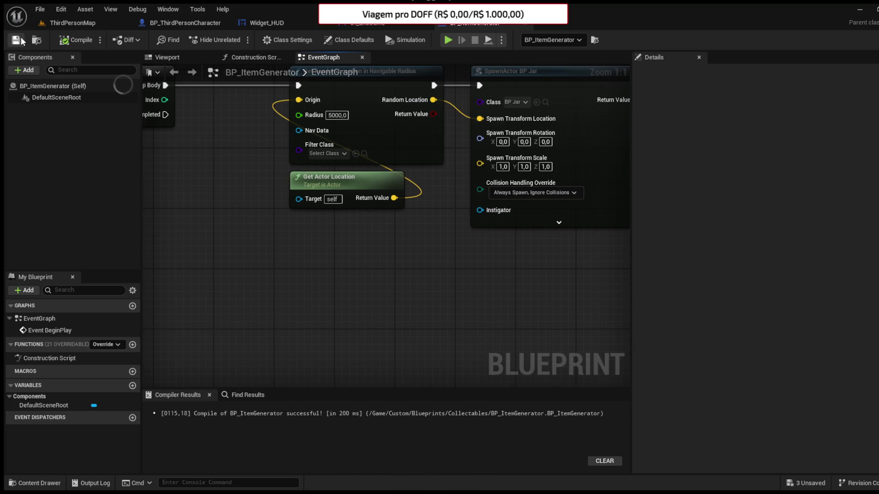
pyautogui.click(72, 23)
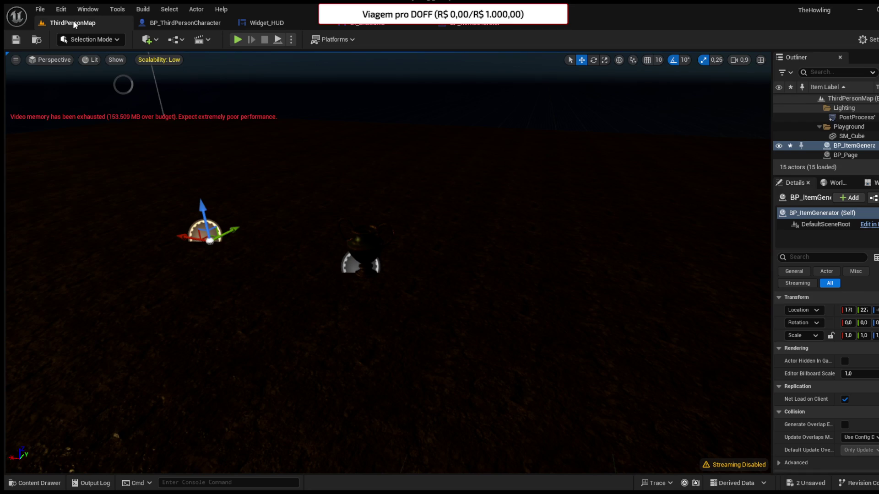
# Step: Delete the page actor, save the level, and start Play In Editor
pyautogui.click(364, 247)
pyautogui.press('Delete')
pyautogui.click(21, 41)
pyautogui.click(238, 40)
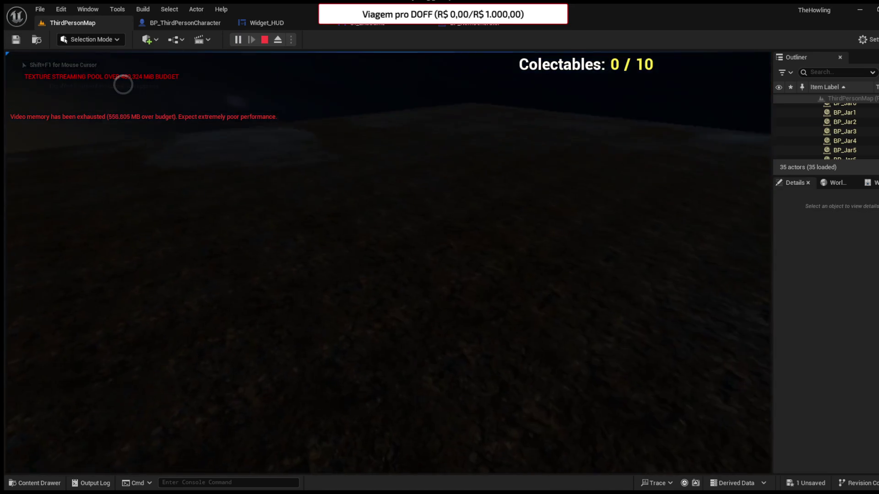
# Step: Collect jars until 10/10 shows the CONGRATULATIONS! screen, then stop the session with Esc
pyautogui.press('e')
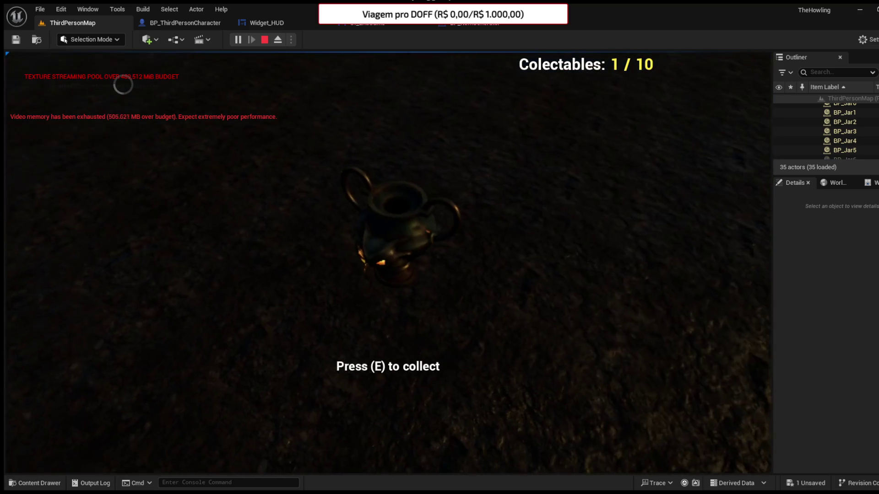
pyautogui.press('e')
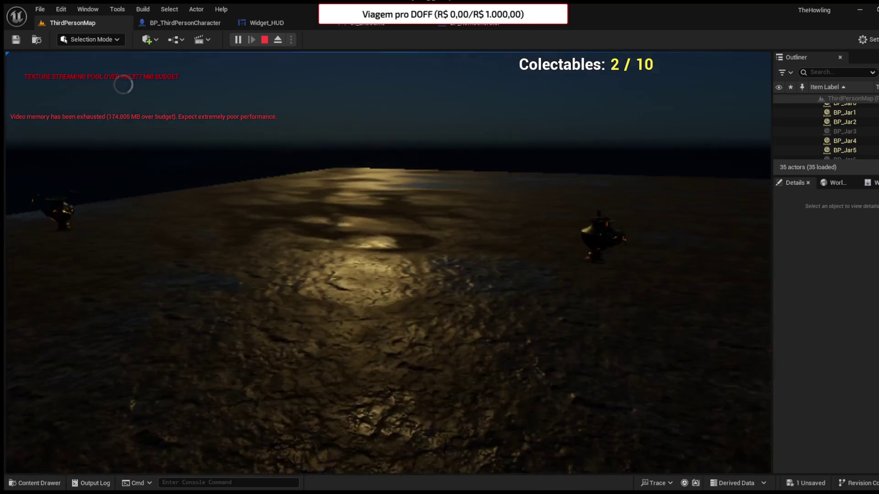
pyautogui.press('e')
pyautogui.press('e')
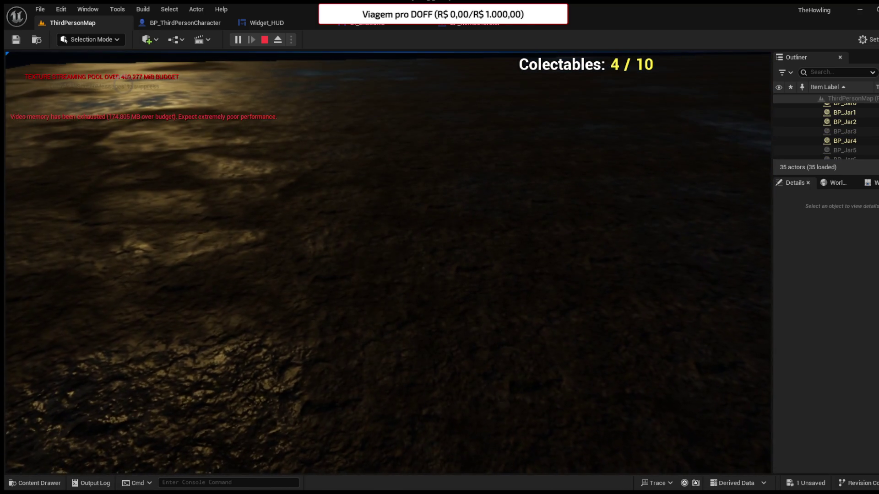
pyautogui.press('e')
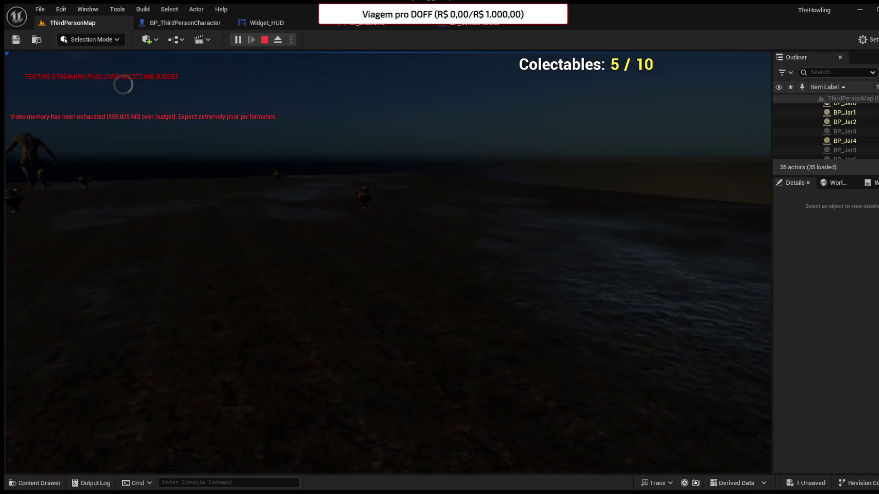
pyautogui.press('e')
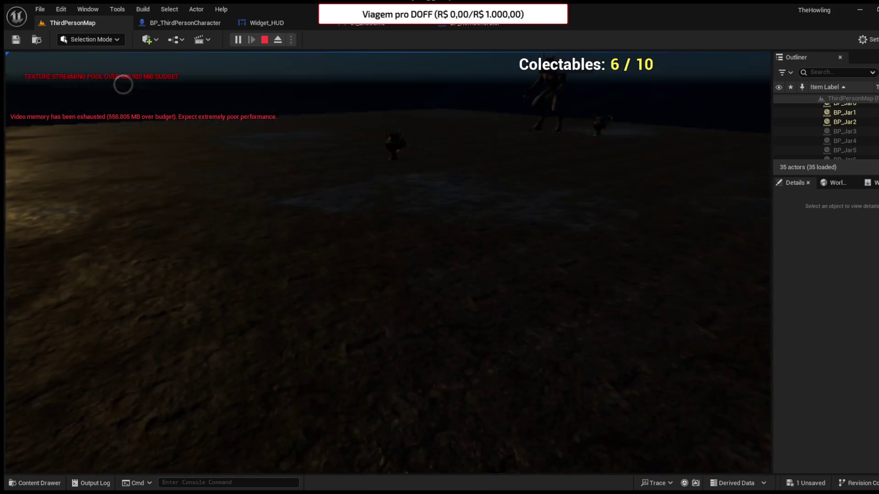
pyautogui.press('e')
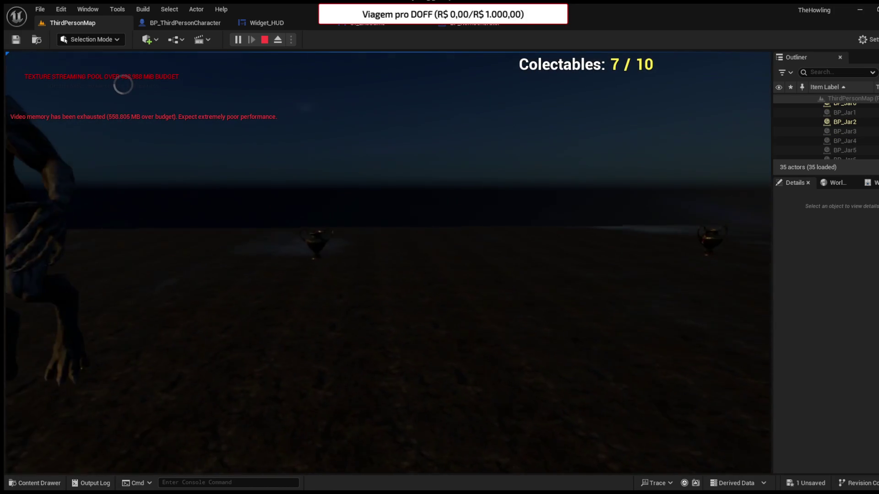
pyautogui.press('e')
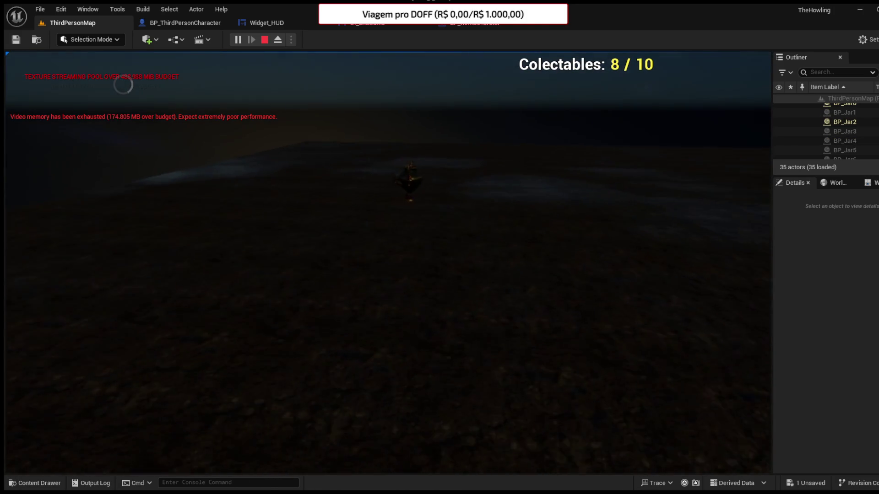
pyautogui.press('w')
pyautogui.press('e')
pyautogui.press('e')
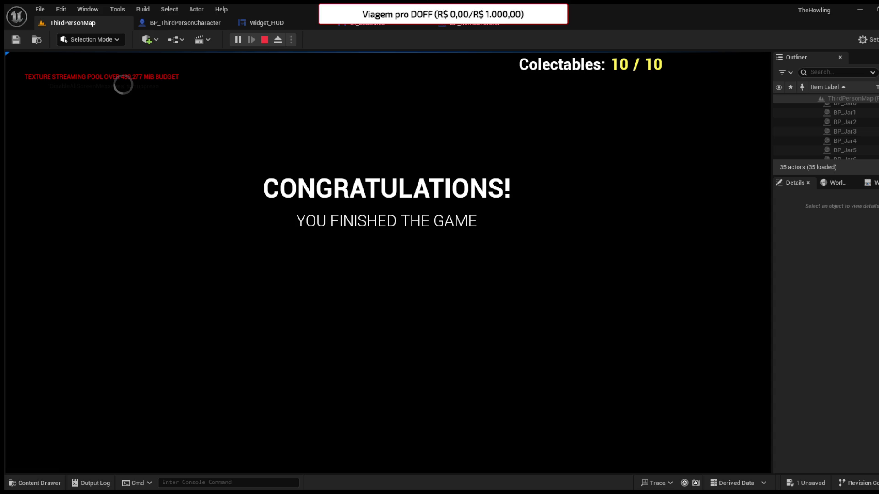
pyautogui.press('Escape')
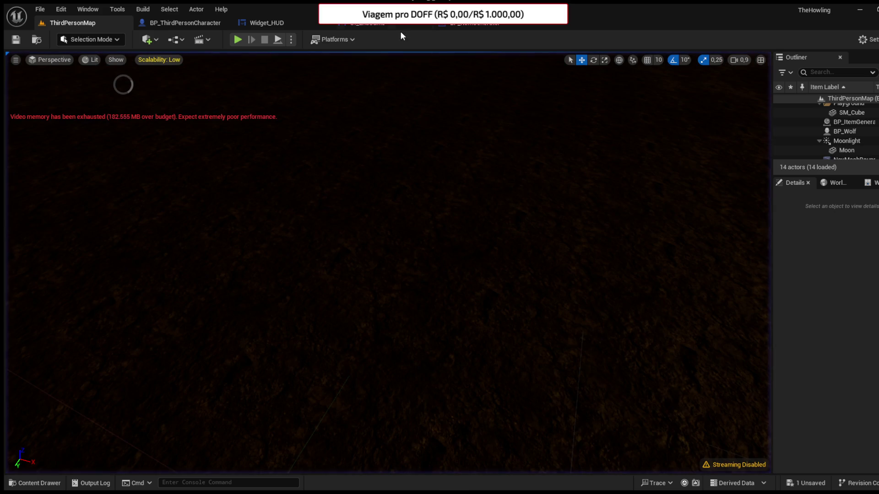
# Step: In Widget_HUD's event graph, add a 10-second Delay after Set Game Paused
pyautogui.click(282, 26)
pyautogui.click(660, 123)
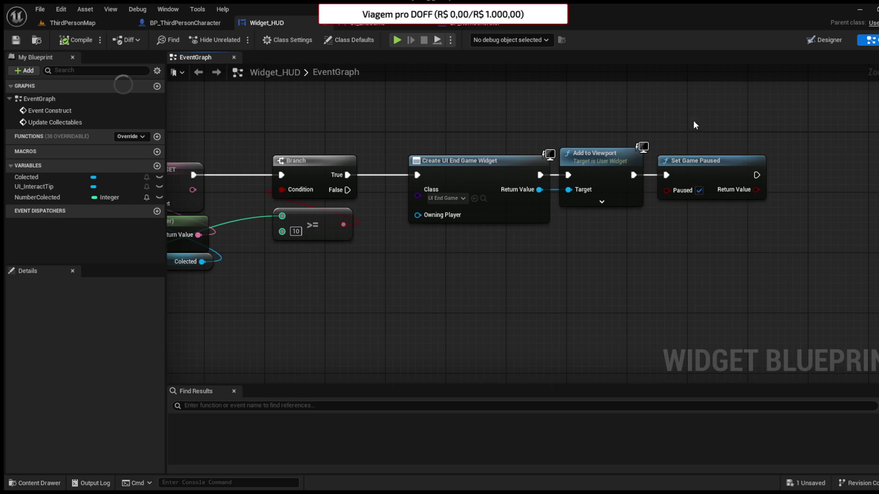
pyautogui.moveTo(712, 141); pyautogui.dragTo(464, 150)
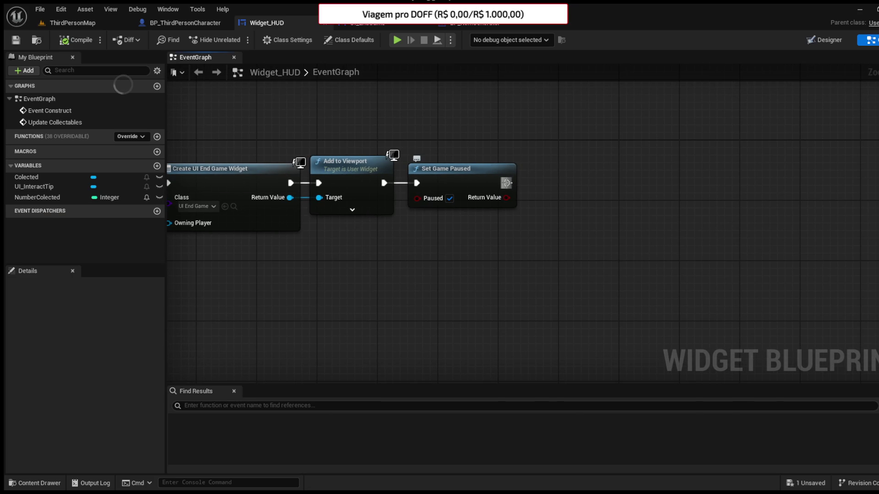
pyautogui.moveTo(506, 183); pyautogui.dragTo(544, 183)
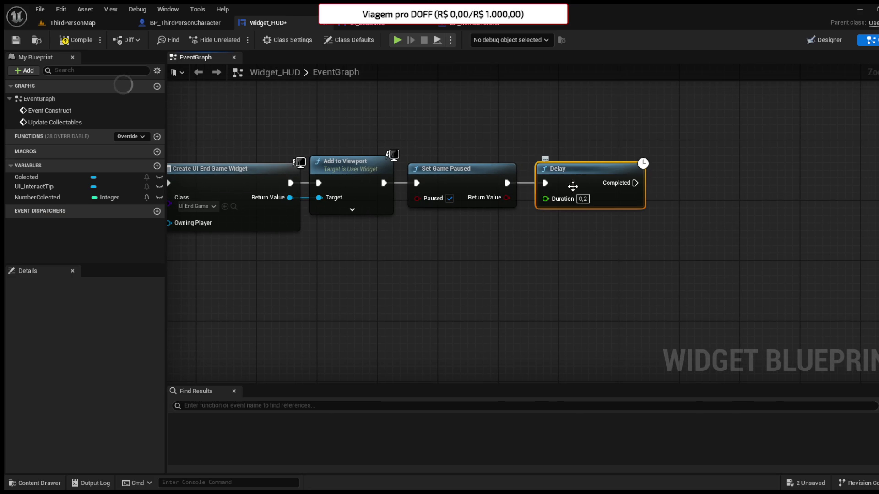
pyautogui.write('10')
pyautogui.click(660, 217)
# Step: Chain Open Level (by Name) 'ThirdPersonMap' after the delay, then compile and save Widget_HUD
pyautogui.moveTo(660, 218)
pyautogui.mouseDown()
pyautogui.moveTo(604, 207)
pyautogui.moveTo(605, 190)
pyautogui.mouseUp()
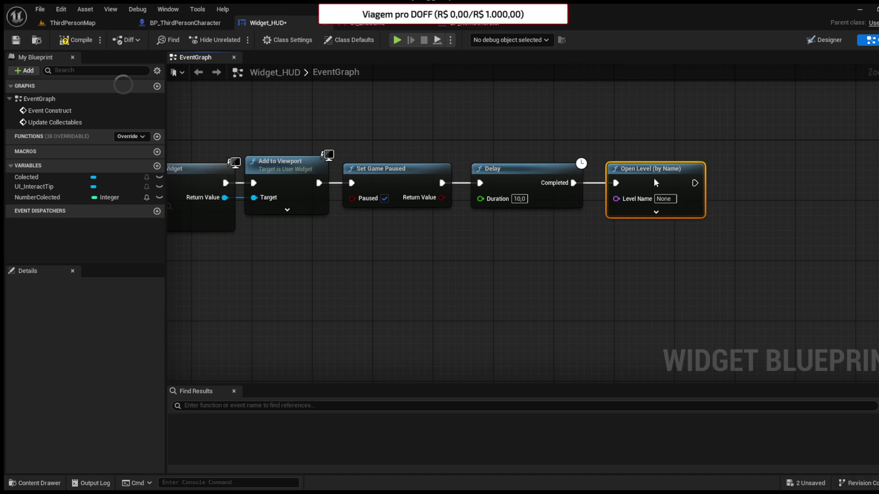
pyautogui.click(665, 198)
pyautogui.write('ThirdP')
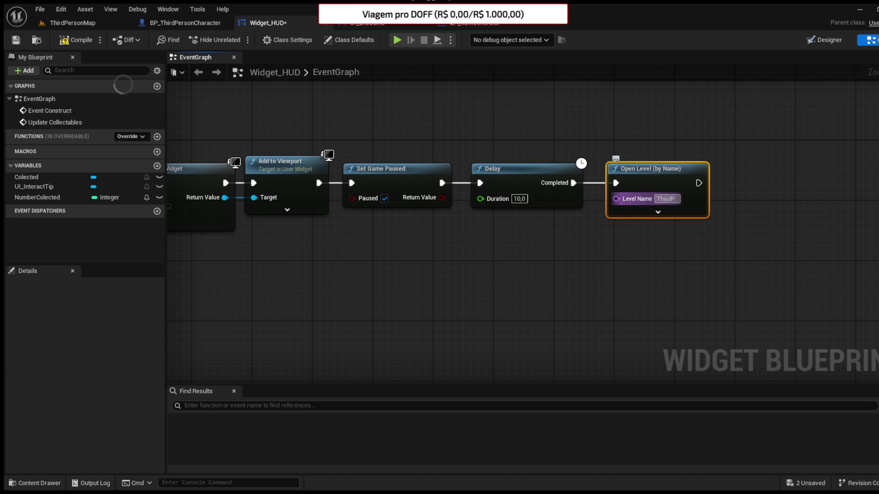
pyautogui.write('ersonMap')
pyautogui.press('Return')
pyautogui.click(75, 40)
pyautogui.click(16, 40)
pyautogui.click(56, 28)
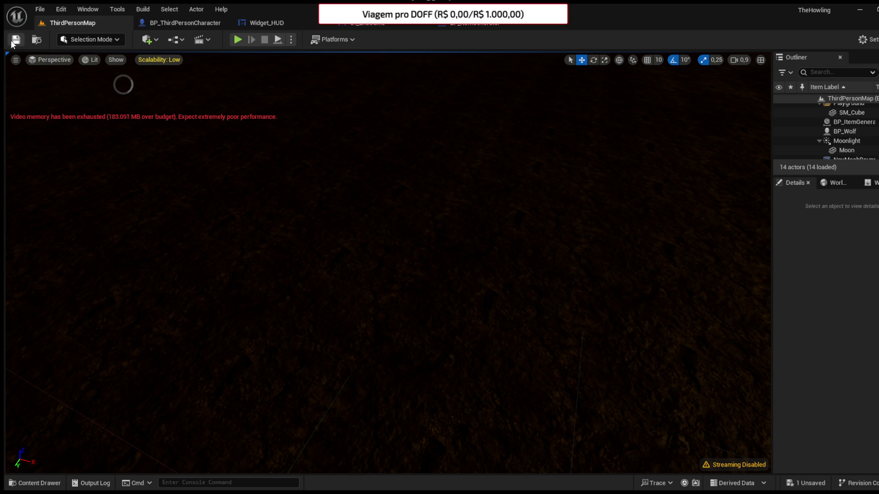
# Step: Start a play session and collect all 10 jars to reach the Congratulations screen
pyautogui.click(235, 37)
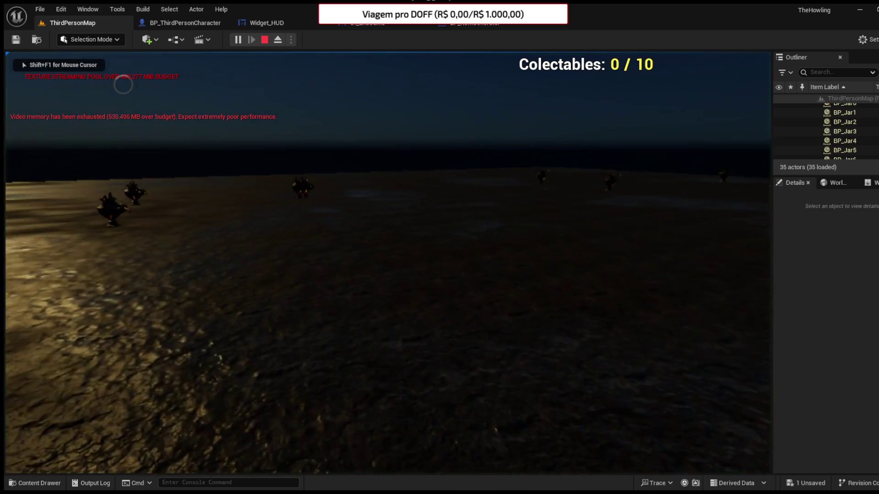
pyautogui.press('w')
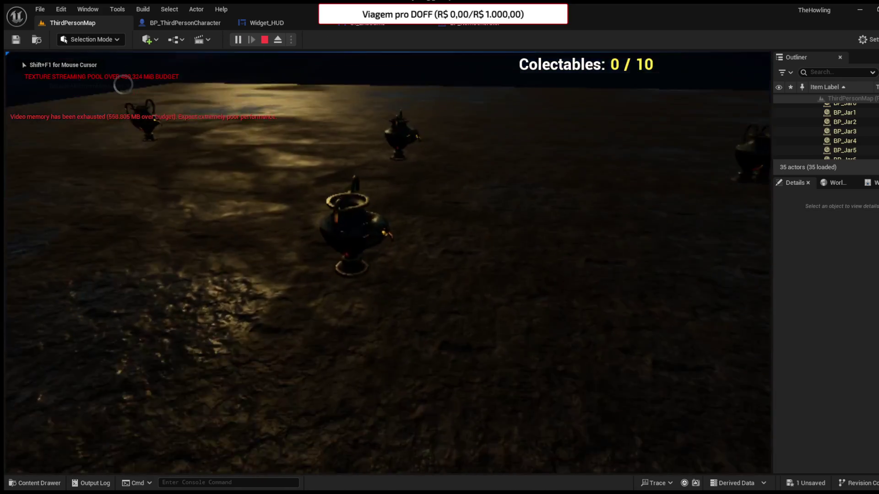
pyautogui.press('e')
pyautogui.press('e')
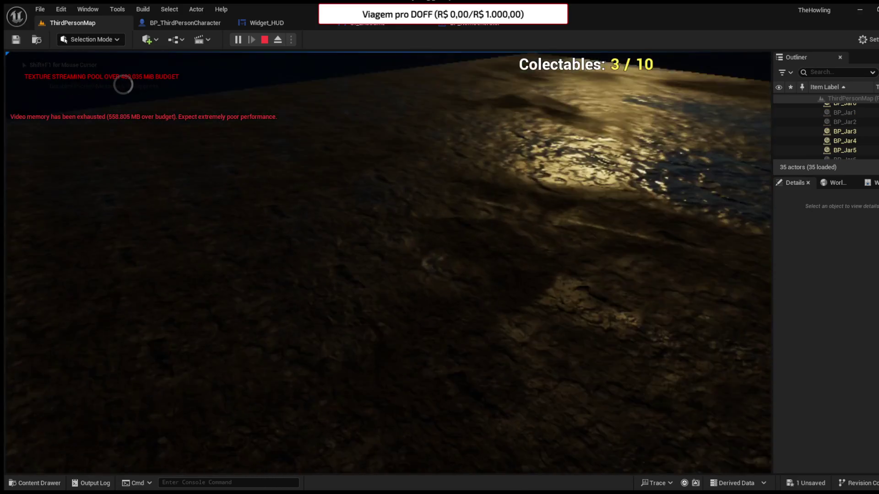
pyautogui.press('e')
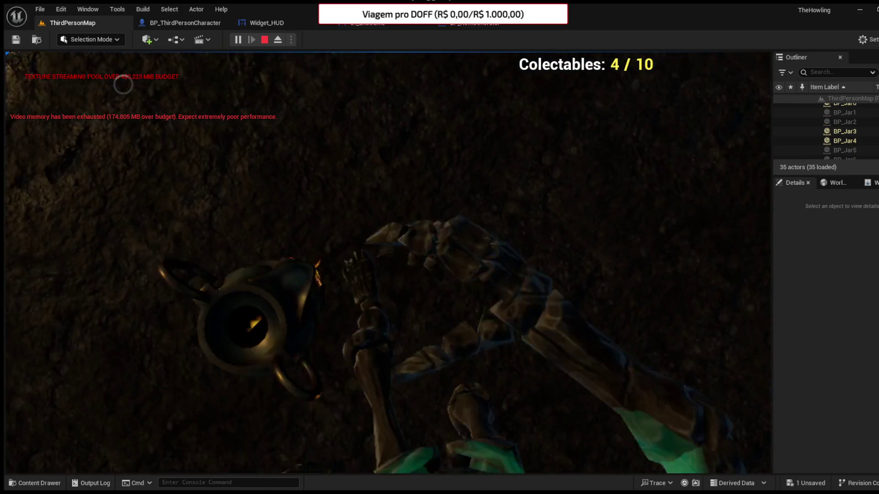
pyautogui.press('e')
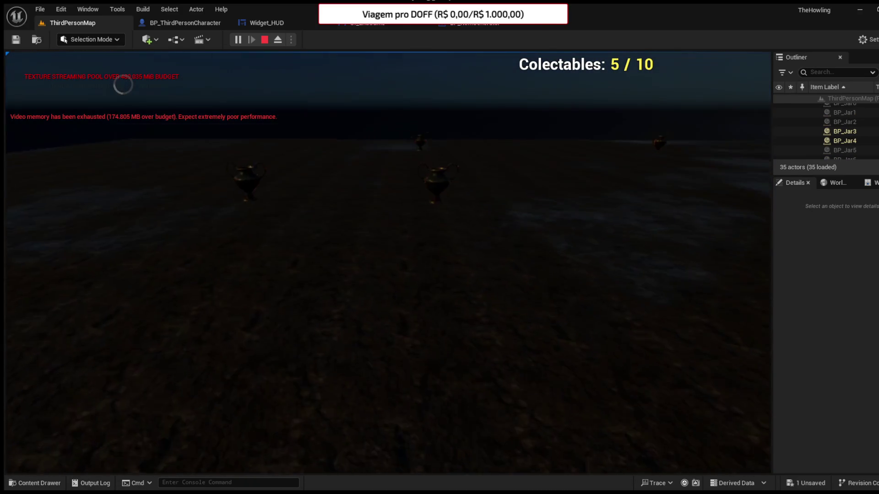
pyautogui.press('e')
pyautogui.press('e')
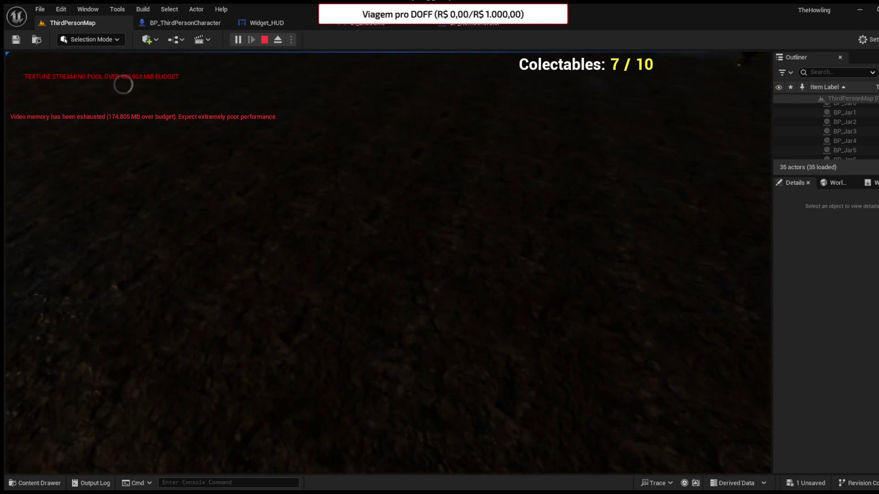
pyautogui.press('e')
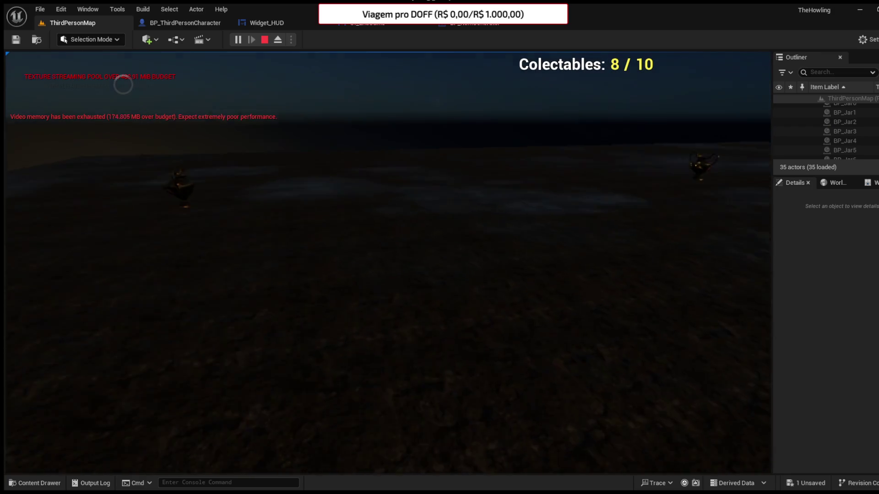
pyautogui.press('e')
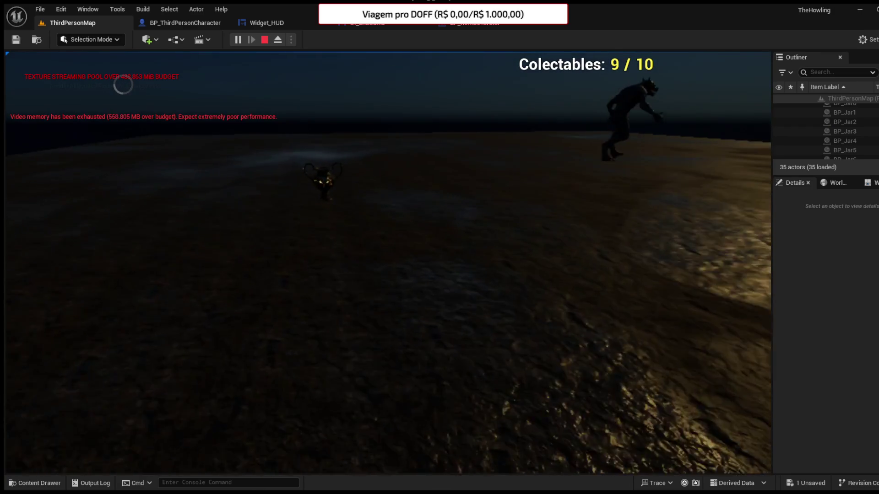
pyautogui.press('e')
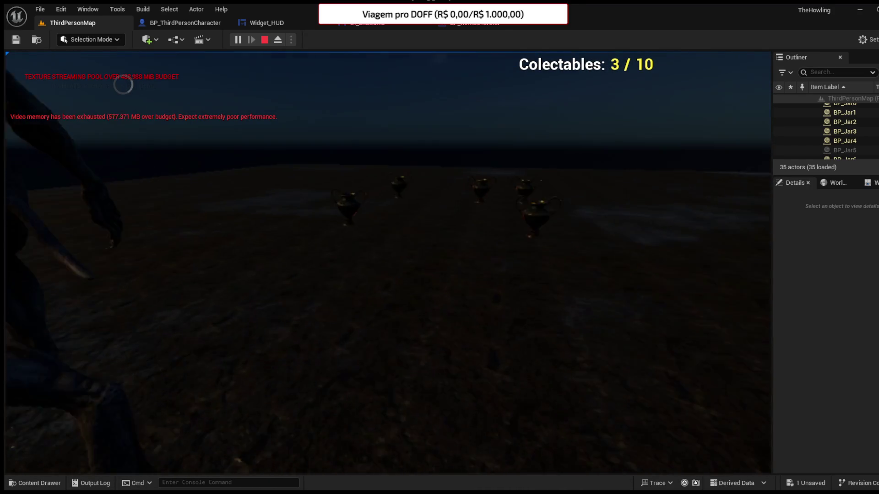
# Step: Collect the jars again in the reloaded level, then stop the session with Esc
pyautogui.press('e')
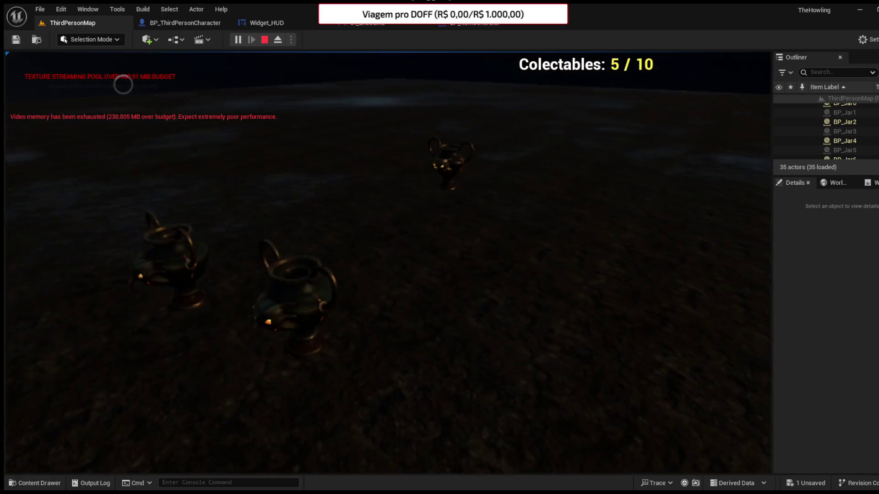
pyautogui.press('e')
pyautogui.press('e')
pyautogui.press('e')
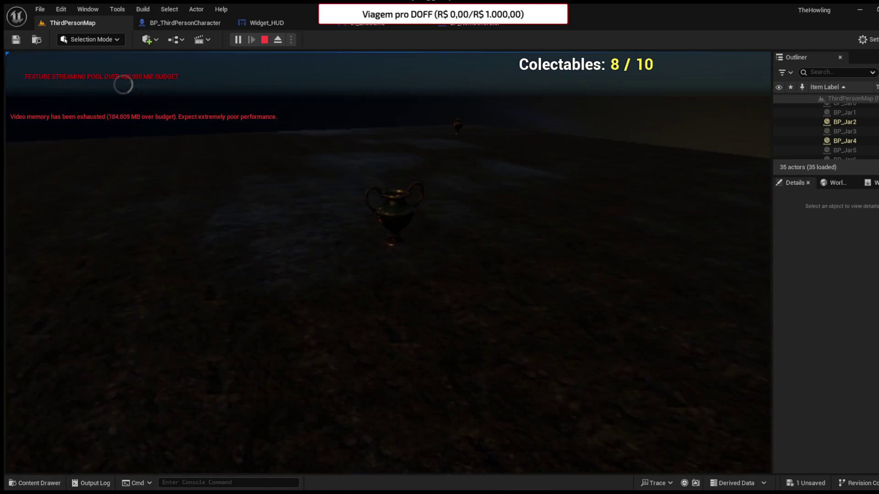
pyautogui.press('e')
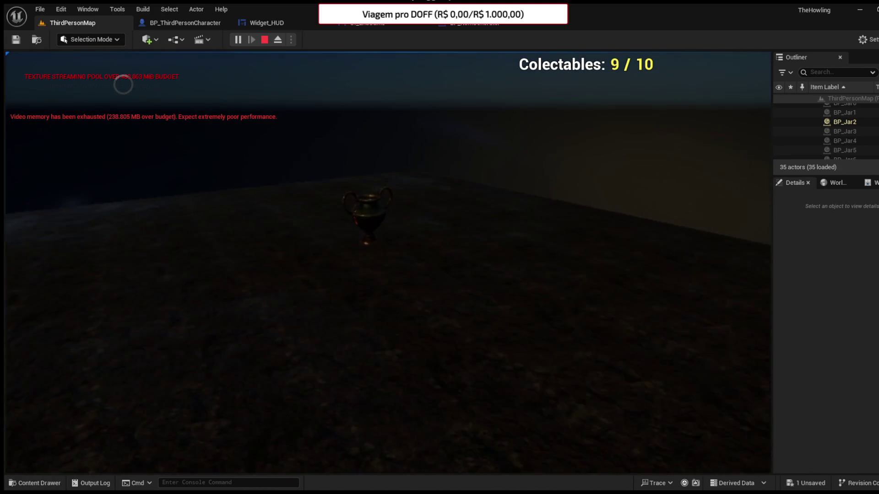
pyautogui.press('e')
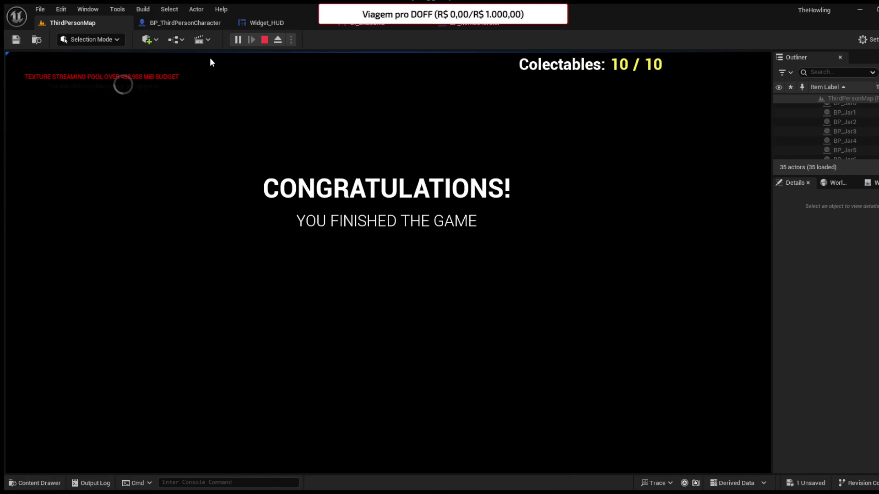
pyautogui.press('Escape')
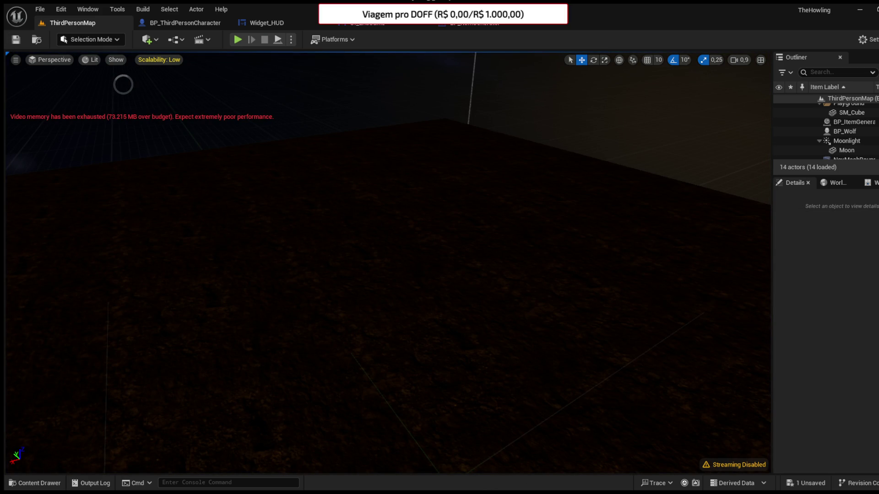
# Step: Open the BP_Wolf blueprint from Custom > Blueprints > Characters
pyautogui.click(62, 483)
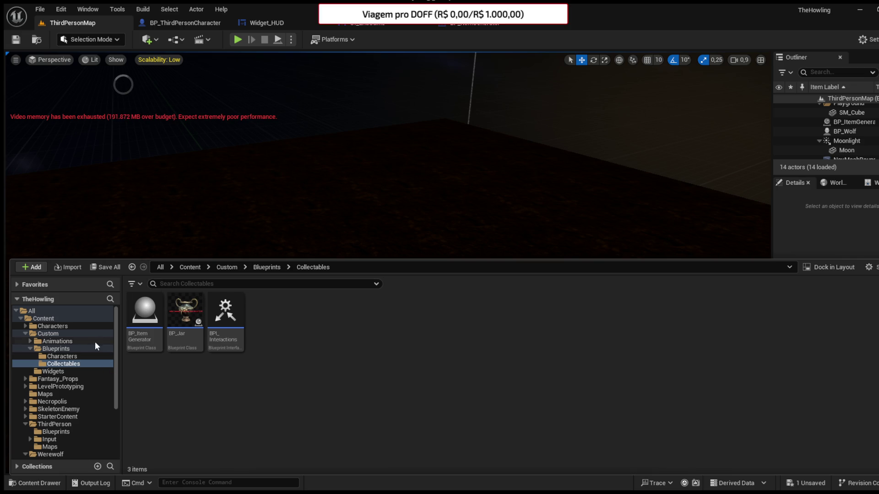
pyautogui.click(54, 326)
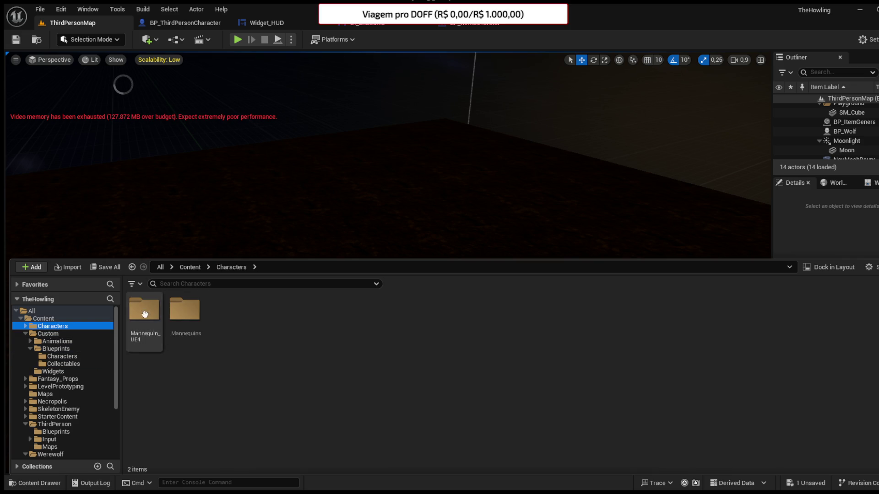
pyautogui.click(54, 348)
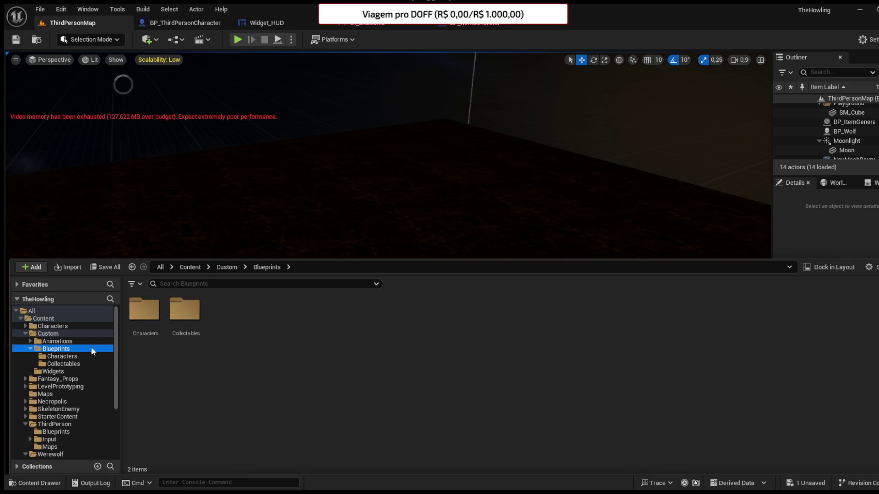
pyautogui.doubleClick(151, 323)
pyautogui.doubleClick(175, 327)
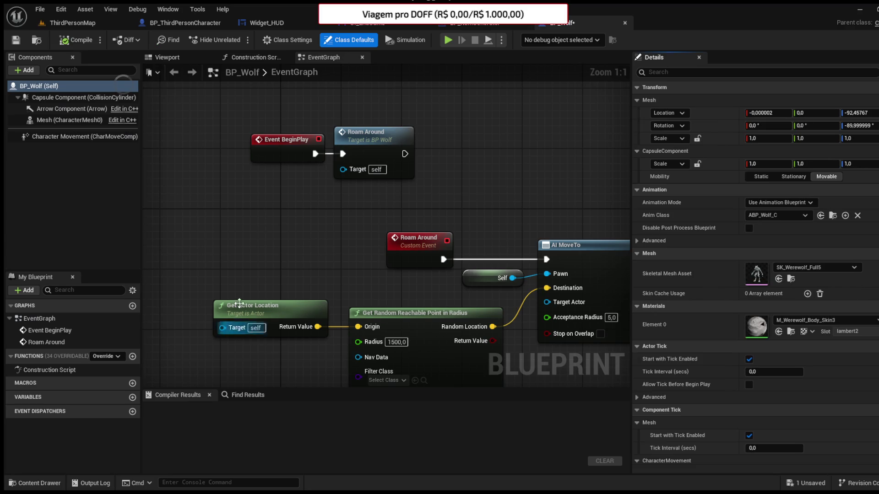
# Step: Add a Sphere component in front of the wolf at X 74.57 and compile
pyautogui.click(187, 57)
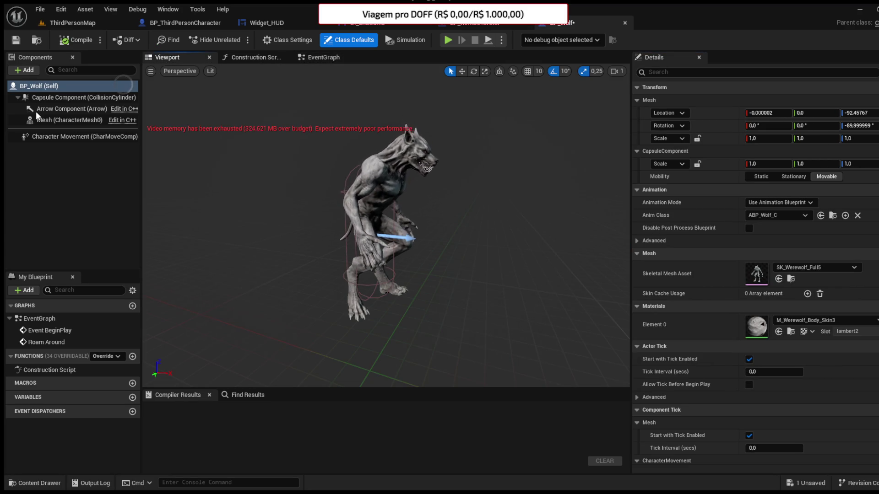
pyautogui.hotkey('ctrl', 'v')
pyautogui.moveTo(411, 238); pyautogui.dragTo(467, 237)
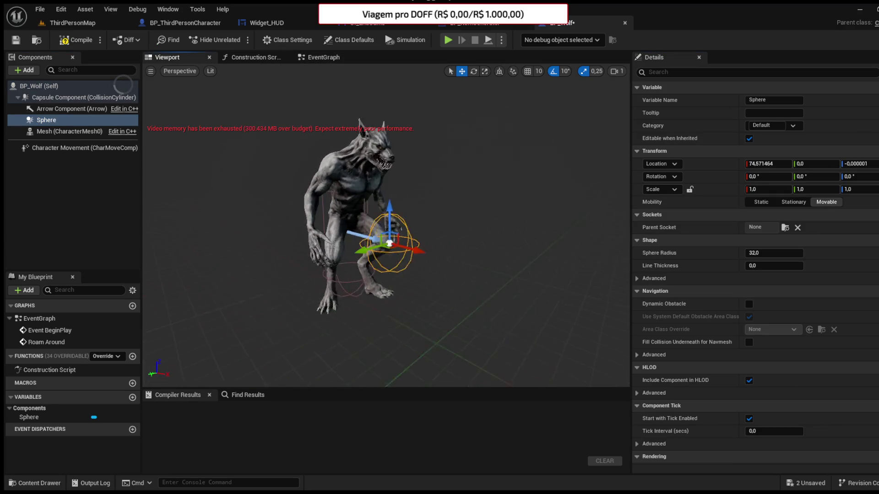
pyautogui.click(76, 40)
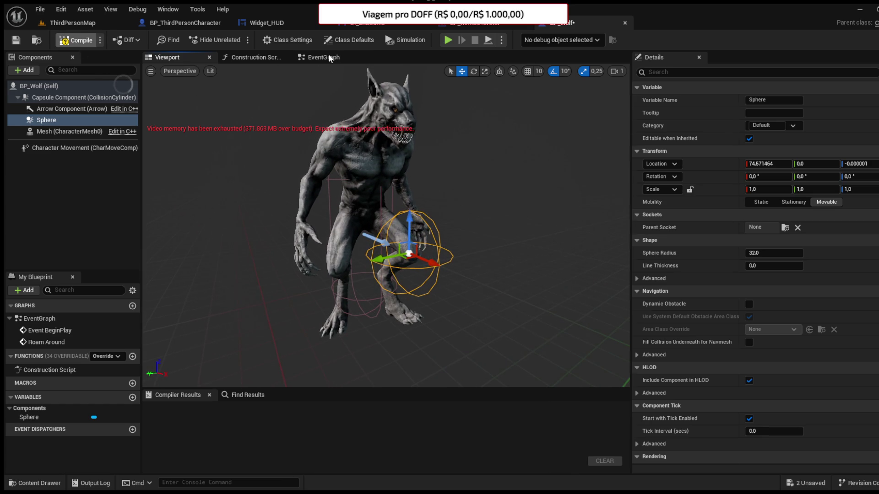
# Step: Cast the Sphere overlap's Other Actor to BP_ThirdPersonCharacter and compile
pyautogui.click(325, 56)
pyautogui.scroll(-4, 433, 91)
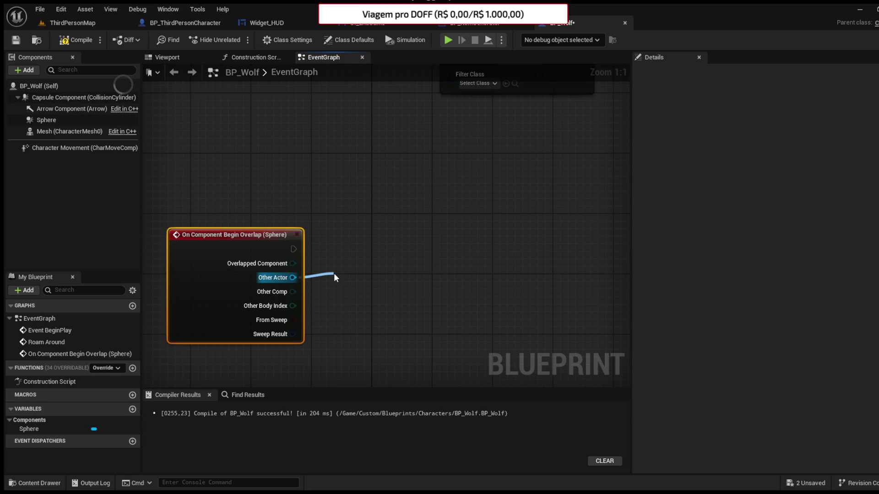
pyautogui.moveTo(369, 281); pyautogui.dragTo(367, 246)
pyautogui.click(81, 39)
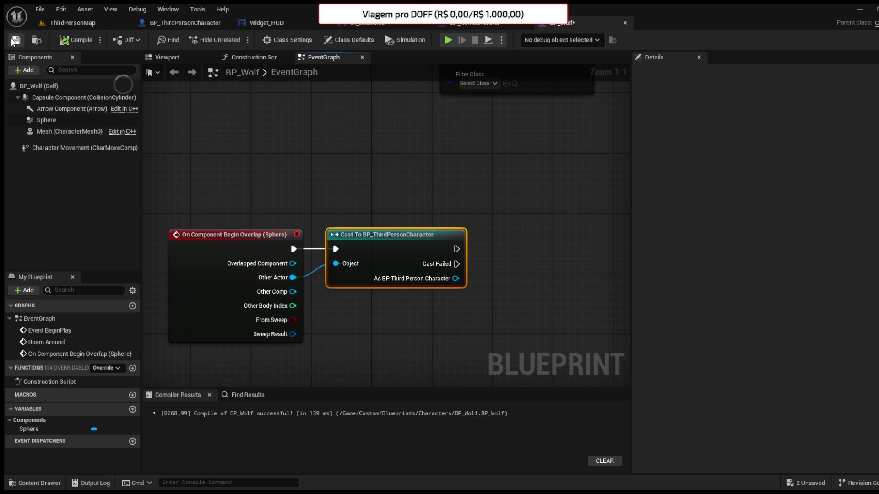
pyautogui.click(262, 136)
pyautogui.moveTo(467, 212); pyautogui.dragTo(447, 229)
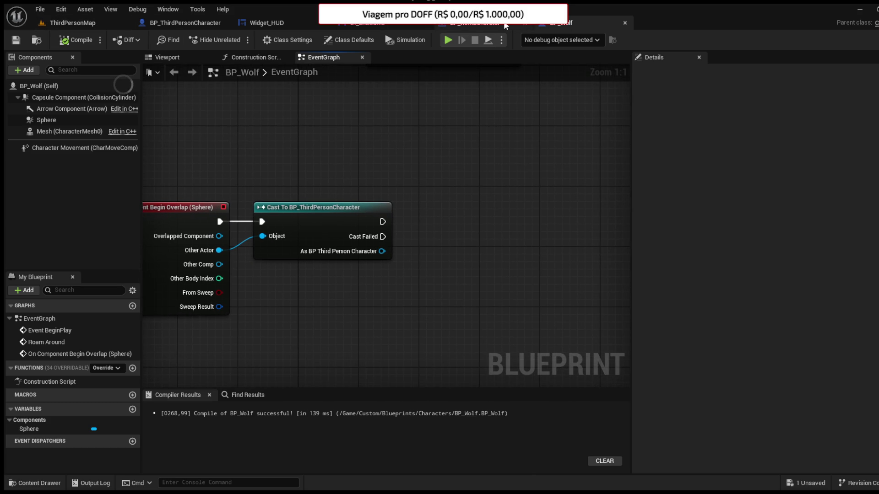
pyautogui.click(179, 56)
# Step: Add a Camera component and attach it to the wolf's Mesh head socket
pyautogui.scroll(-2, 365, 130)
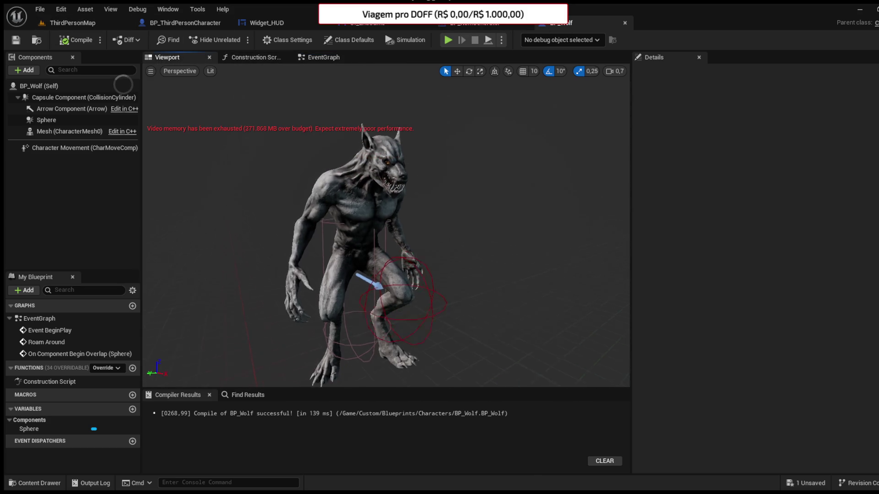
pyautogui.click(27, 70)
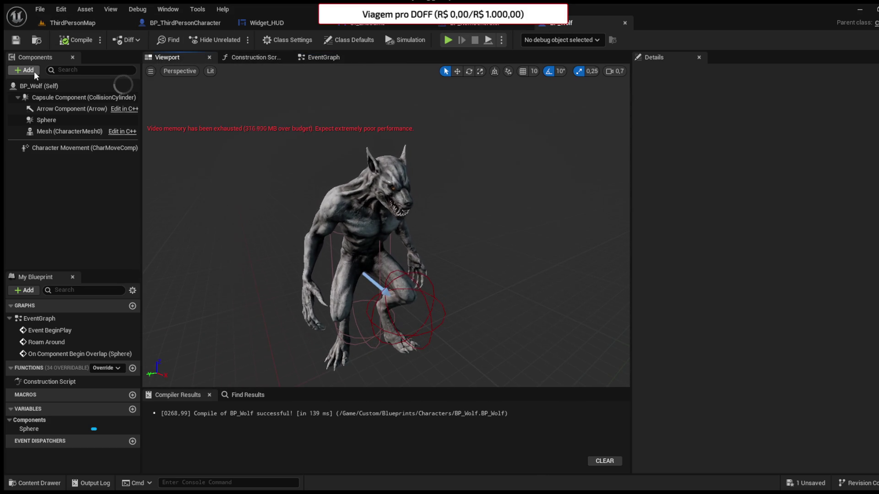
pyautogui.click(40, 100)
pyautogui.moveTo(380, 288)
pyautogui.mouseDown()
pyautogui.moveTo(430, 330)
pyautogui.moveTo(452, 322)
pyautogui.moveTo(460, 224)
pyautogui.mouseUp()
pyautogui.moveTo(53, 122); pyautogui.dragTo(49, 131)
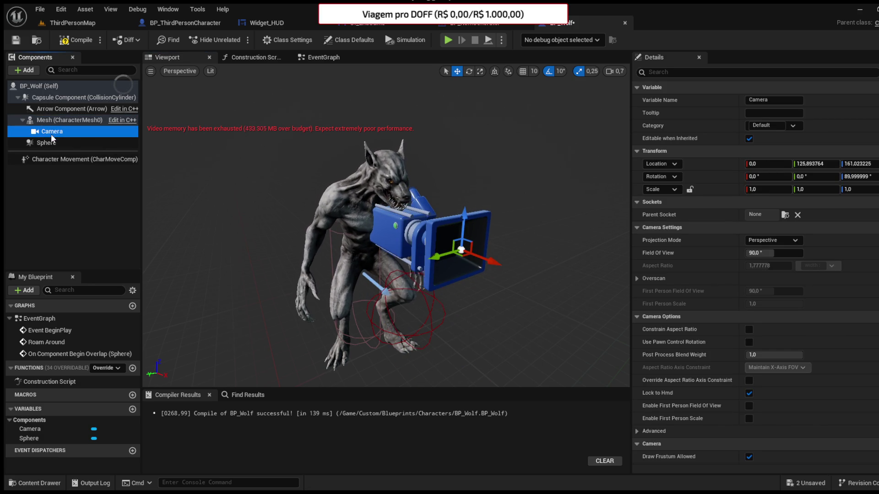
# Step: Rotate the camera toward the wolf and raise it beside the snout
pyautogui.press('e')
pyautogui.moveTo(549, 281)
pyautogui.mouseDown()
pyautogui.moveTo(412, 266)
pyautogui.moveTo(403, 257)
pyautogui.moveTo(453, 244)
pyautogui.moveTo(375, 215)
pyautogui.moveTo(399, 220)
pyautogui.mouseUp()
pyautogui.click(457, 72)
pyautogui.moveTo(429, 247)
pyautogui.mouseDown()
pyautogui.moveTo(451, 215)
pyautogui.moveTo(403, 217)
pyautogui.mouseUp()
pyautogui.click(468, 71)
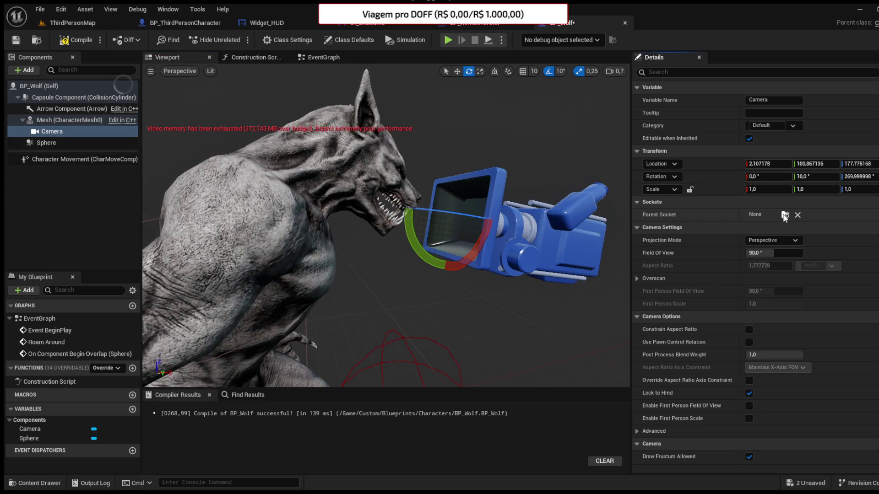
pyautogui.press('Delete')
pyautogui.hotkey('ctrl', 'z')
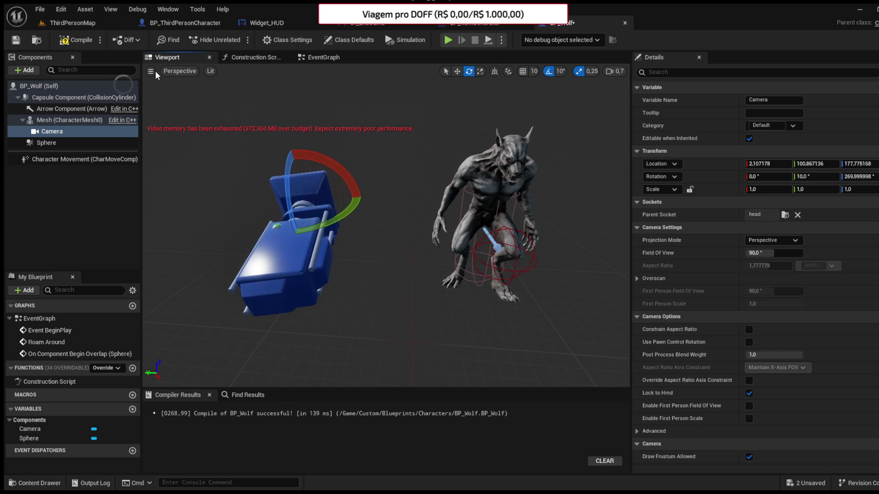
# Step: Reposition and roll the camera in front of the wolf's head, then compile and save
pyautogui.click(457, 71)
pyautogui.scroll(2, 269, 207)
pyautogui.moveTo(229, 211); pyautogui.dragTo(458, 114)
pyautogui.scroll(2, 458, 137)
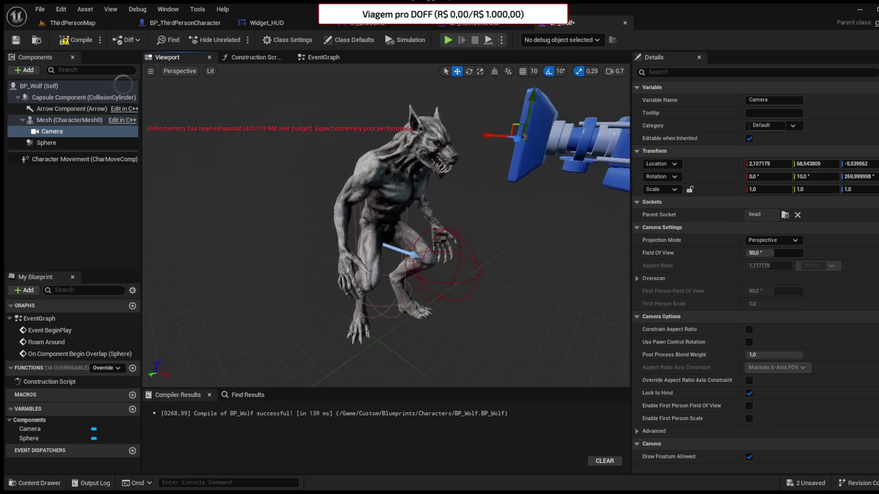
pyautogui.click(469, 71)
pyautogui.moveTo(517, 183)
pyautogui.mouseDown()
pyautogui.moveTo(517, 202)
pyautogui.moveTo(511, 160)
pyautogui.mouseUp()
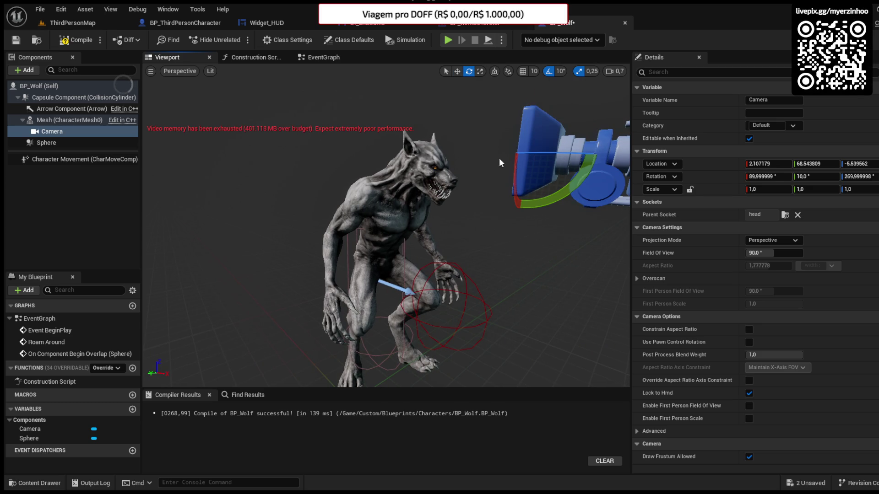
pyautogui.moveTo(509, 115)
pyautogui.mouseDown()
pyautogui.moveTo(424, 127)
pyautogui.moveTo(383, 177)
pyautogui.moveTo(330, 172)
pyautogui.mouseUp()
pyautogui.click(76, 39)
pyautogui.click(16, 40)
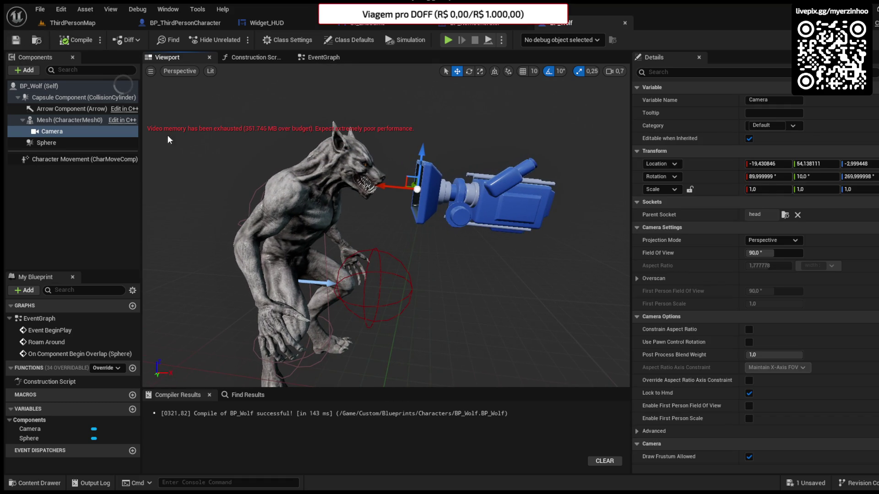
# Step: Add a Point Light under the camera and move it below the camera
pyautogui.hotkey('ctrl', 'v')
pyautogui.moveTo(369, 155); pyautogui.dragTo(461, 176)
pyautogui.moveTo(455, 135); pyautogui.dragTo(448, 255)
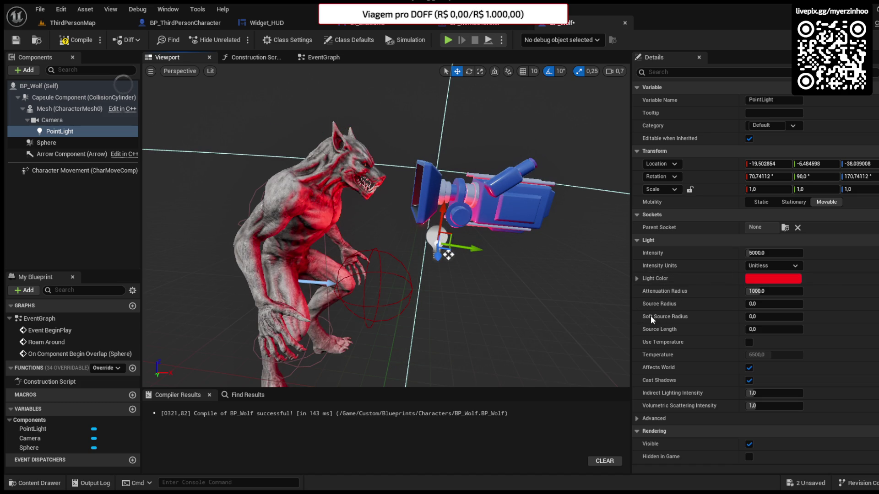
# Step: Try PointLight attenuation radii of 100 and 300 and raise the light slightly
pyautogui.click(753, 292)
pyautogui.write('500')
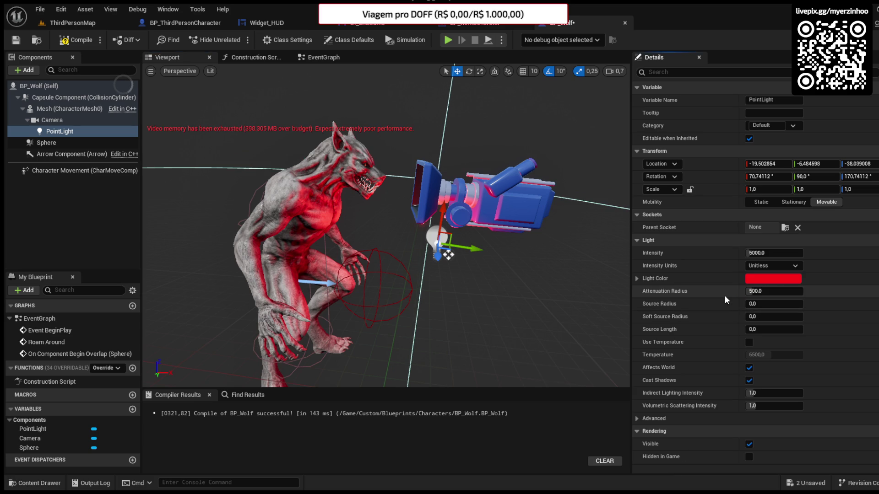
pyautogui.press('BackSpace')
pyautogui.press('BackSpace')
pyautogui.press('BackSpace')
pyautogui.write('100')
pyautogui.press('Return')
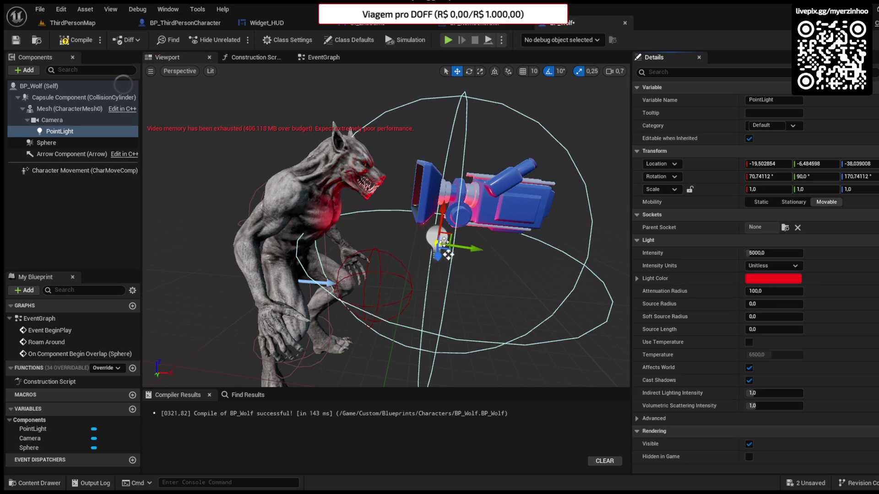
pyautogui.moveTo(441, 224); pyautogui.dragTo(442, 216)
pyautogui.click(756, 292)
pyautogui.write('300')
pyautogui.press('Return')
# Step: Set the light's attenuation radius to 200 and compile and save BP_Wolf
pyautogui.click(77, 40)
pyautogui.click(16, 40)
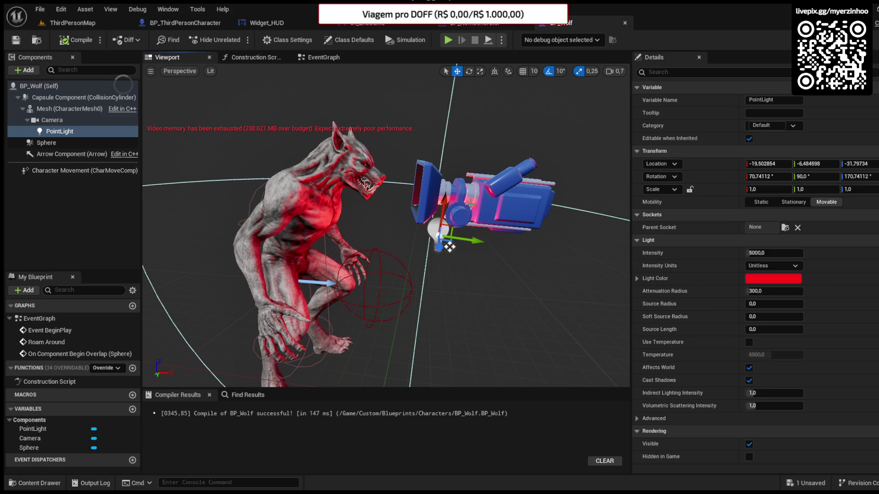
pyautogui.moveTo(755, 291); pyautogui.dragTo(727, 295)
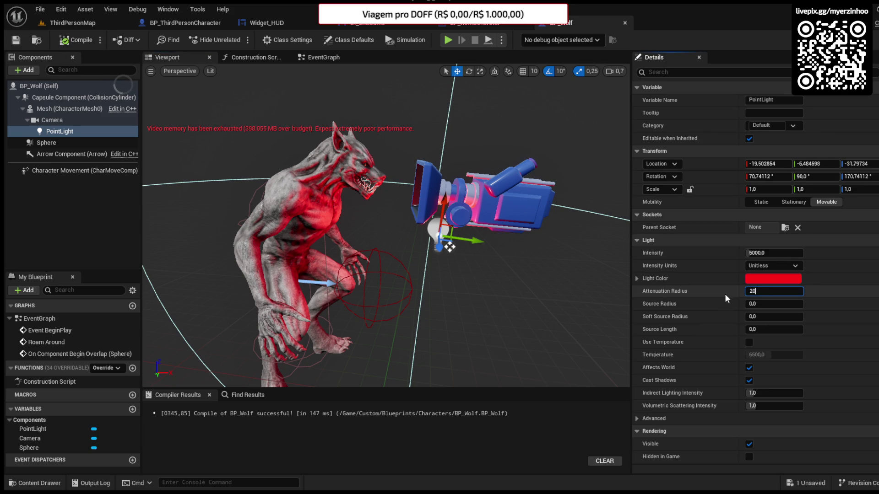
pyautogui.click(16, 39)
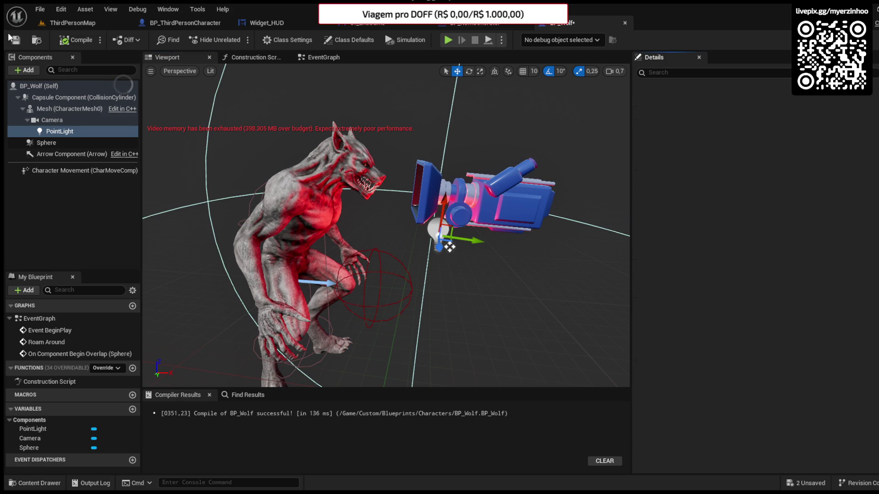
pyautogui.click(318, 57)
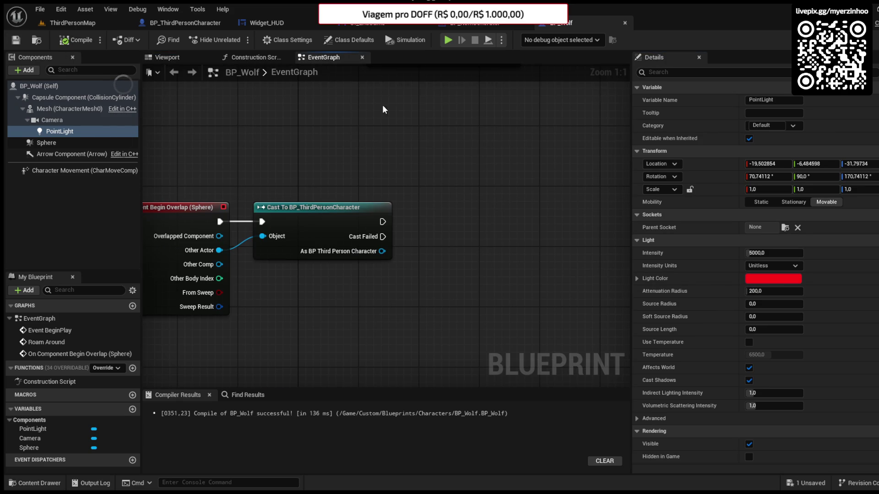
# Step: Make the point light hidden by default through its visibility property
pyautogui.click(691, 72)
pyautogui.press('BackSpace')
pyautogui.write('is')
pyautogui.click(751, 100)
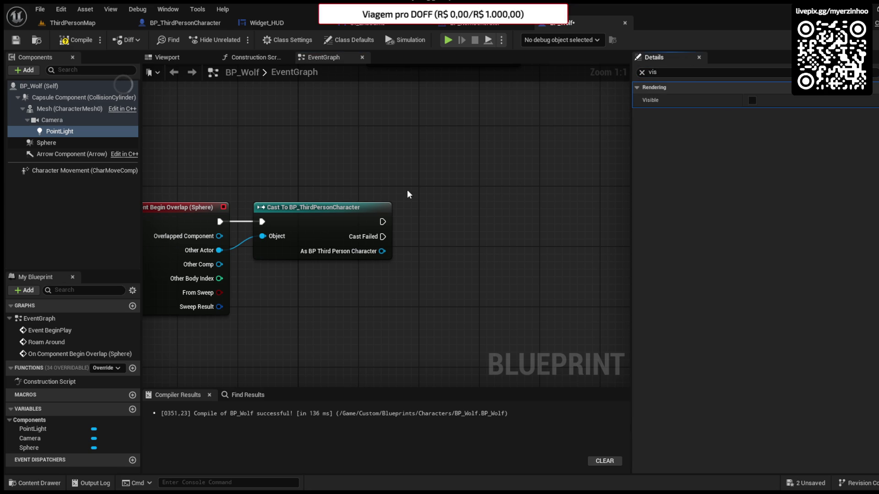
# Step: Add a Set Visibility node on Point Light wired after the BP_ThirdPersonCharacter cast
pyautogui.click(45, 133)
pyautogui.moveTo(361, 275); pyautogui.dragTo(451, 265)
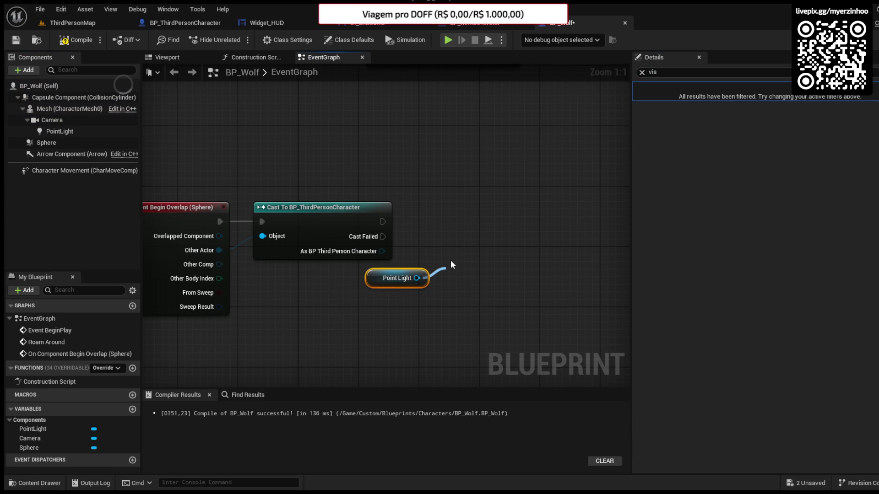
pyautogui.click(484, 313)
pyautogui.moveTo(498, 299); pyautogui.dragTo(512, 262)
pyautogui.moveTo(382, 221); pyautogui.dragTo(479, 249)
pyautogui.click(393, 278)
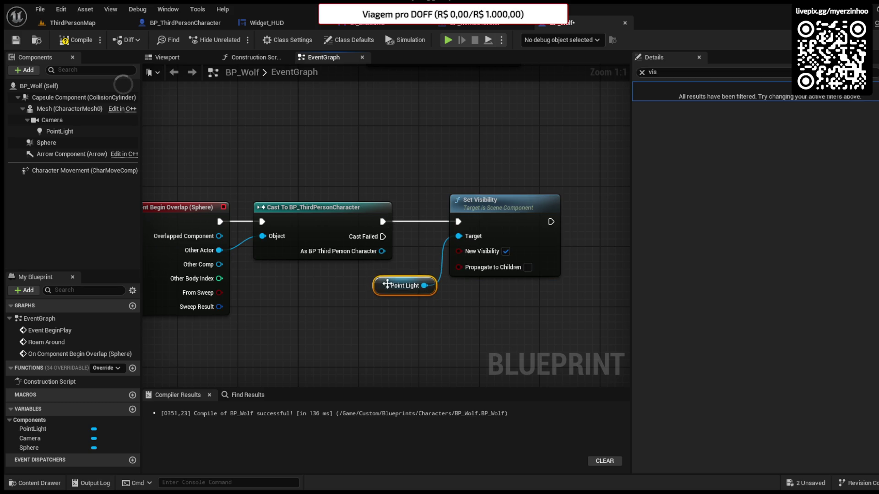
pyautogui.moveTo(524, 305); pyautogui.dragTo(482, 273)
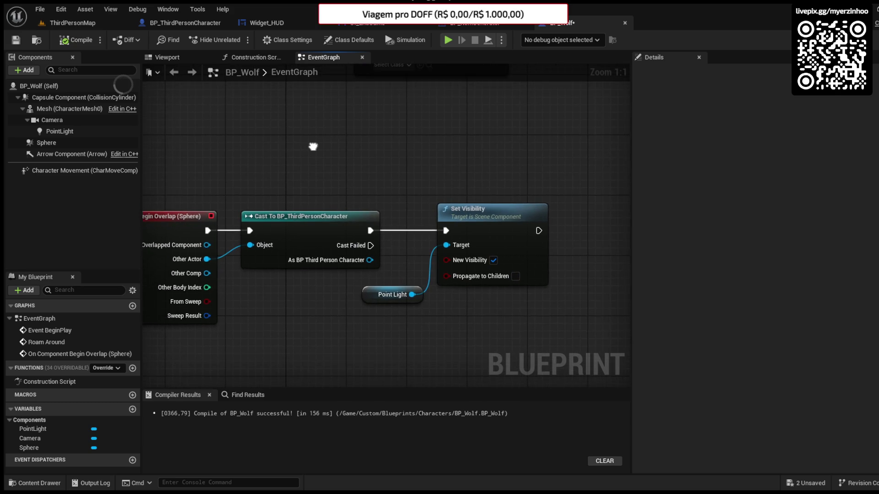
# Step: Add a Get Player Controller node next to the chain
pyautogui.moveTo(343, 248); pyautogui.dragTo(428, 319)
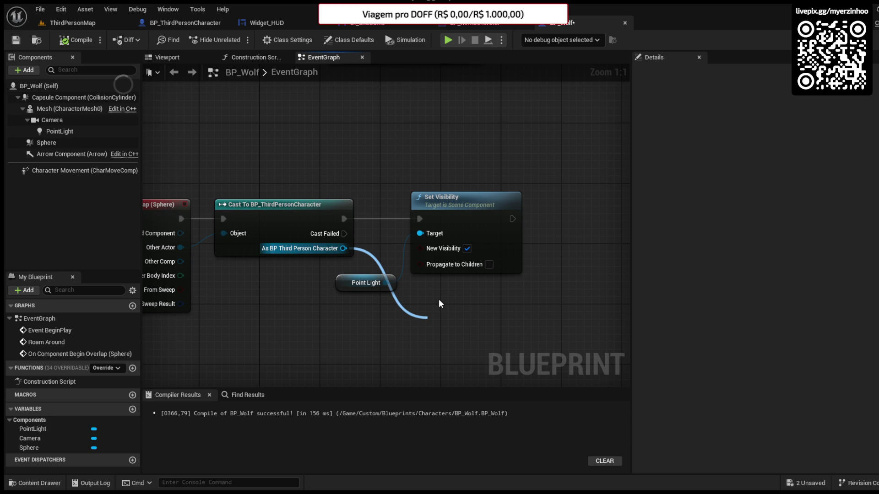
pyautogui.moveTo(439, 300); pyautogui.dragTo(439, 300)
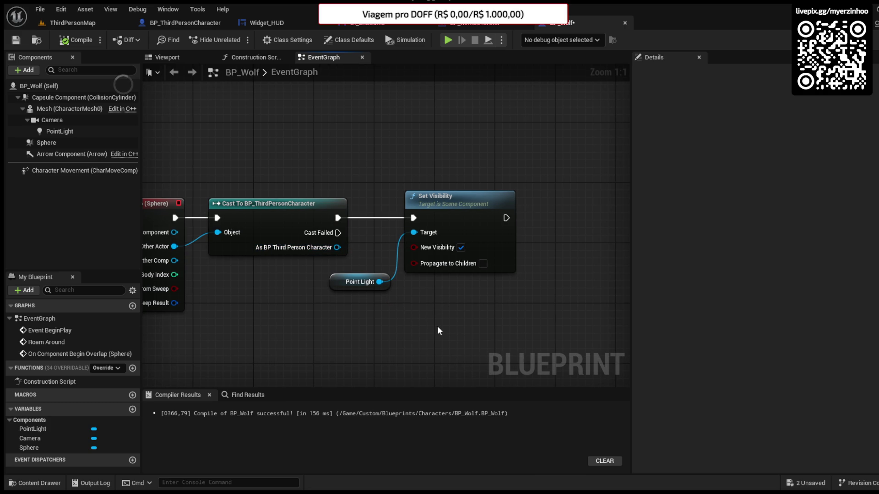
pyautogui.hotkey('ctrl', 'v')
pyautogui.moveTo(528, 338)
pyautogui.mouseDown()
pyautogui.moveTo(498, 304)
pyautogui.moveTo(534, 296)
pyautogui.mouseUp()
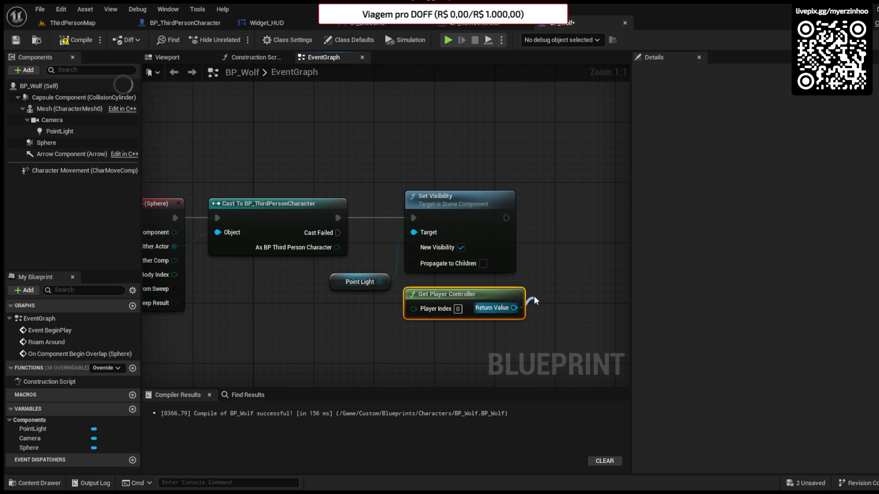
# Step: Chain Set View Target with Blend after Set Visibility, using Self as target, and compile
pyautogui.click(562, 146)
pyautogui.moveTo(506, 218)
pyautogui.mouseDown()
pyautogui.moveTo(544, 323)
pyautogui.moveTo(583, 251)
pyautogui.moveTo(586, 208)
pyautogui.mouseUp()
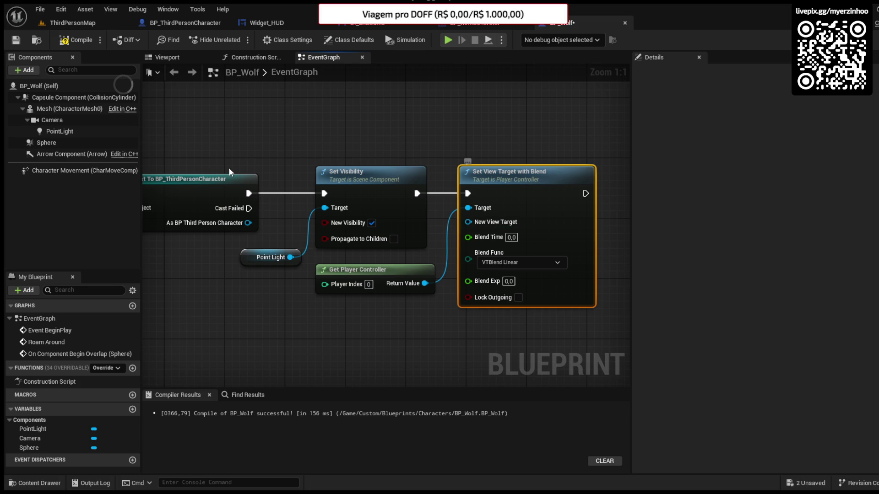
pyautogui.click(91, 86)
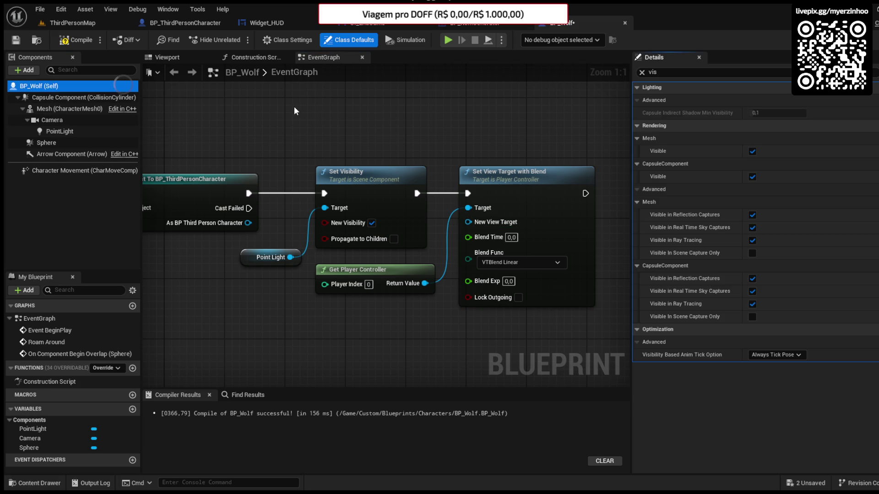
pyautogui.click(78, 98)
pyautogui.moveTo(461, 222)
pyautogui.mouseDown()
pyautogui.moveTo(394, 367)
pyautogui.moveTo(429, 369)
pyautogui.moveTo(421, 369)
pyautogui.mouseUp()
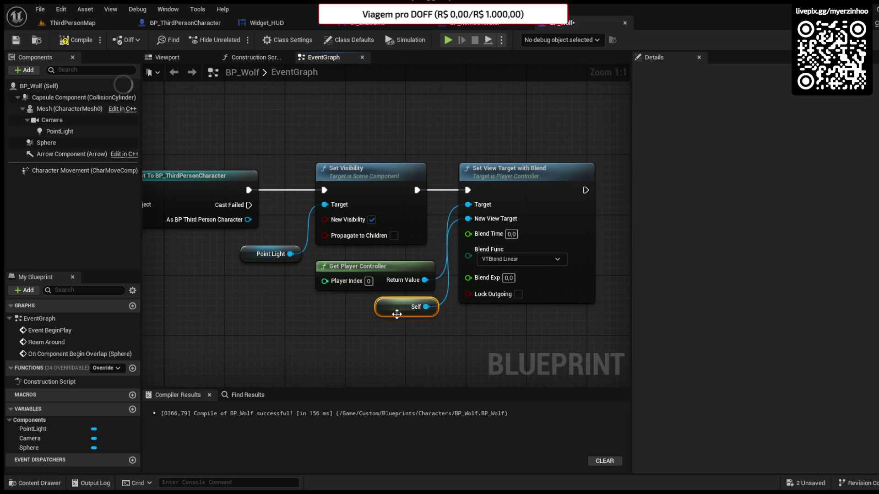
pyautogui.click(78, 41)
# Step: Add a Get Player Character node below the chain
pyautogui.moveTo(447, 329)
pyautogui.mouseDown()
pyautogui.moveTo(496, 339)
pyautogui.moveTo(414, 304)
pyautogui.mouseUp()
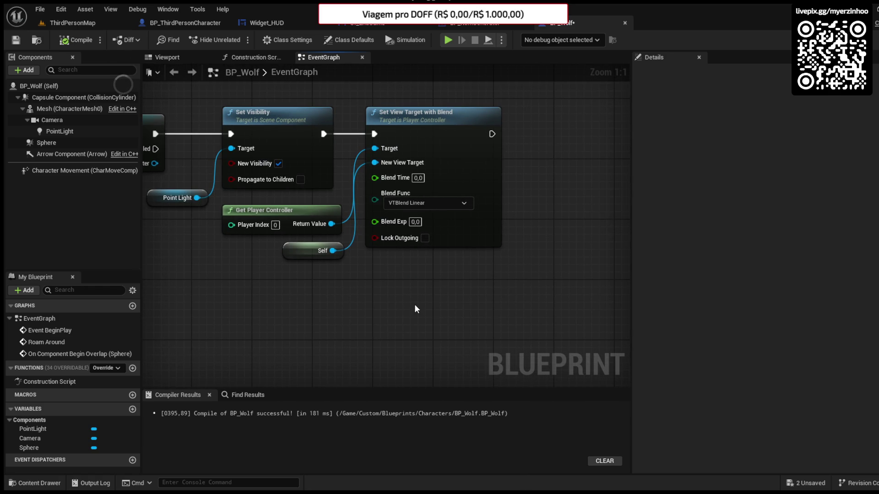
pyautogui.hotkey('ctrl', 'v')
pyautogui.moveTo(520, 322); pyautogui.dragTo(549, 289)
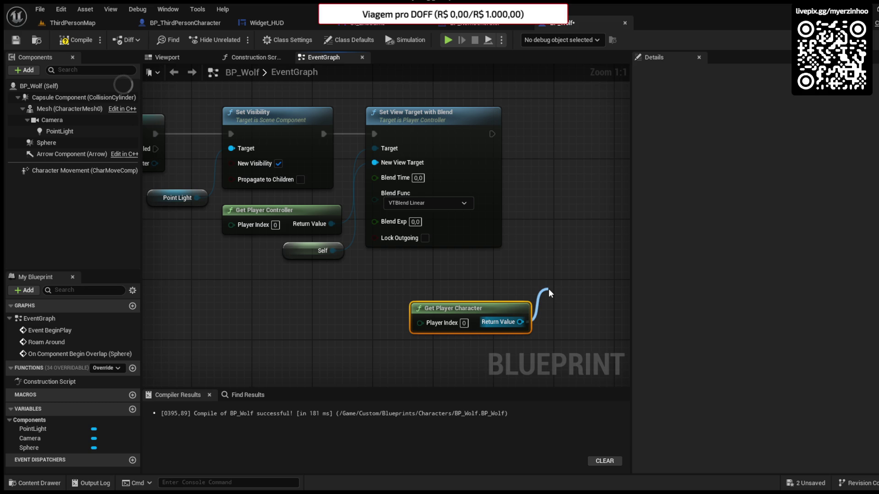
# Step: Add Set Actor Hidden In Game for the player character after the view switch
pyautogui.moveTo(549, 290); pyautogui.dragTo(548, 290)
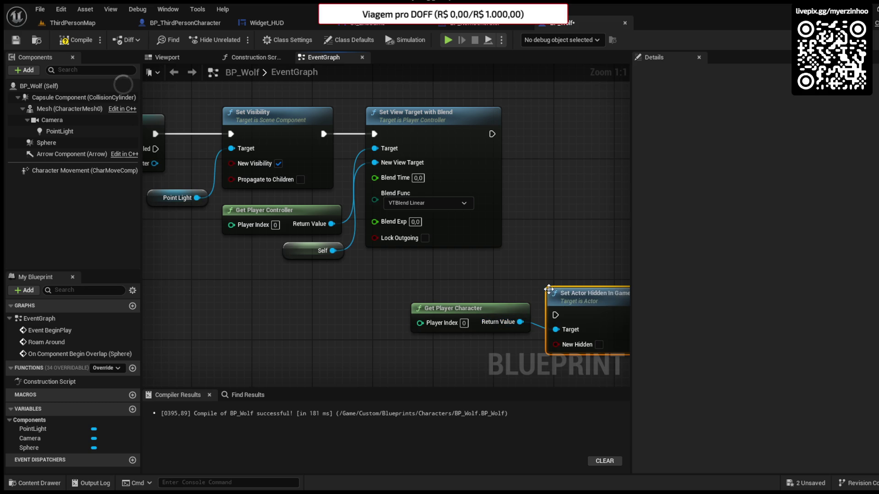
pyautogui.moveTo(591, 313); pyautogui.dragTo(574, 155)
pyautogui.moveTo(492, 134)
pyautogui.mouseDown()
pyautogui.moveTo(540, 156)
pyautogui.moveTo(554, 132)
pyautogui.mouseUp()
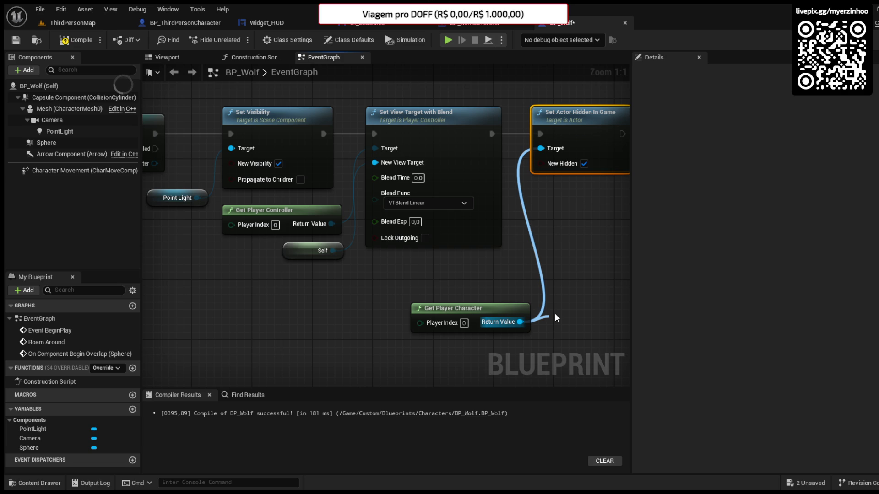
pyautogui.moveTo(557, 317); pyautogui.dragTo(430, 315)
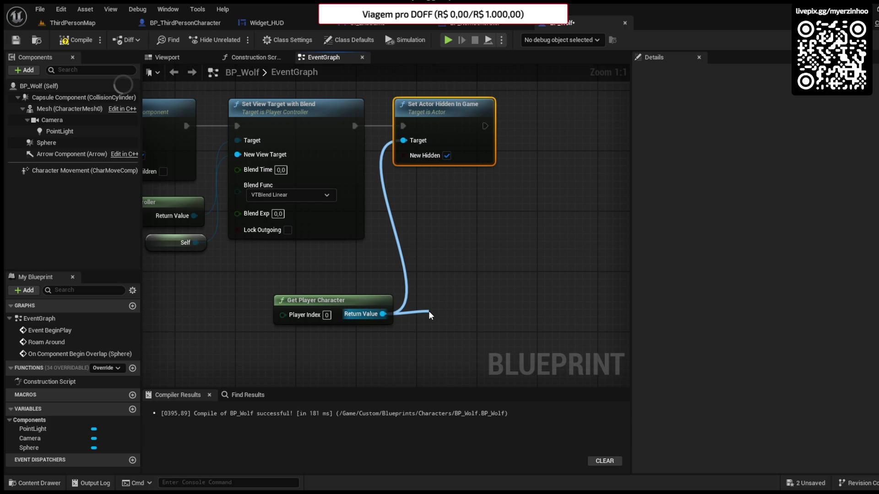
# Step: Chain Disable Input with the player controller, then compile and save
pyautogui.moveTo(429, 312)
pyautogui.mouseDown()
pyautogui.moveTo(515, 257)
pyautogui.moveTo(545, 134)
pyautogui.mouseUp()
pyautogui.moveTo(485, 126)
pyautogui.mouseDown()
pyautogui.moveTo(518, 142)
pyautogui.moveTo(540, 137)
pyautogui.moveTo(538, 124)
pyautogui.mouseUp()
pyautogui.scroll(-1, 518, 142)
pyautogui.moveTo(519, 152)
pyautogui.mouseDown()
pyautogui.moveTo(435, 178)
pyautogui.moveTo(233, 205)
pyautogui.mouseUp()
pyautogui.click(77, 42)
pyautogui.click(17, 40)
# Step: Add a 4-second Delay after Disable Input, compile, and open the Widgets folder
pyautogui.moveTo(521, 174); pyautogui.dragTo(405, 204)
pyautogui.moveTo(422, 147); pyautogui.dragTo(454, 146)
pyautogui.write('4')
pyautogui.click(484, 180)
pyautogui.click(77, 40)
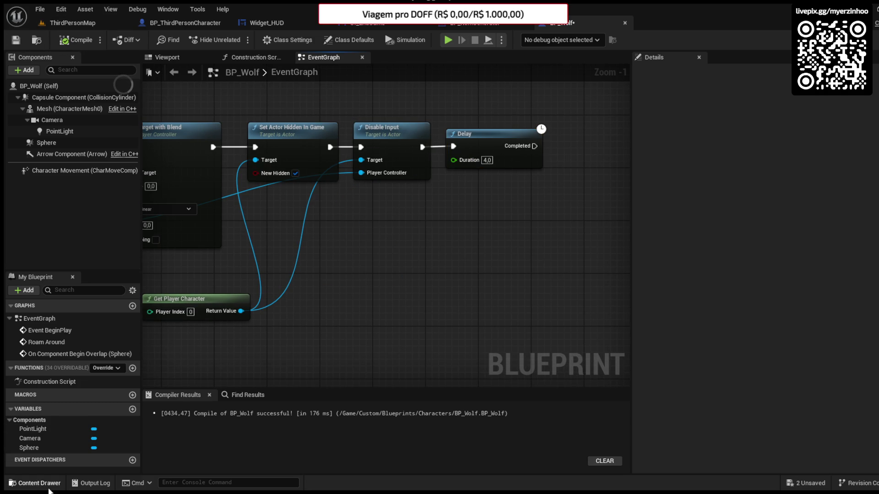
pyautogui.click(49, 484)
pyautogui.click(53, 401)
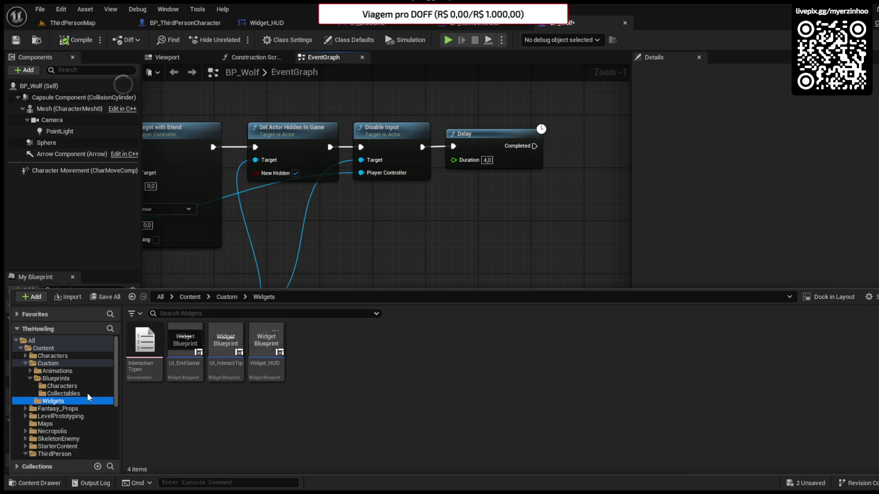
# Step: Duplicate UI_EndGame as UI_Death and change its heading to YOU ARE DEAD
pyautogui.click(191, 347)
pyautogui.hotkey('ctrl', 'd')
pyautogui.write('UI_Death')
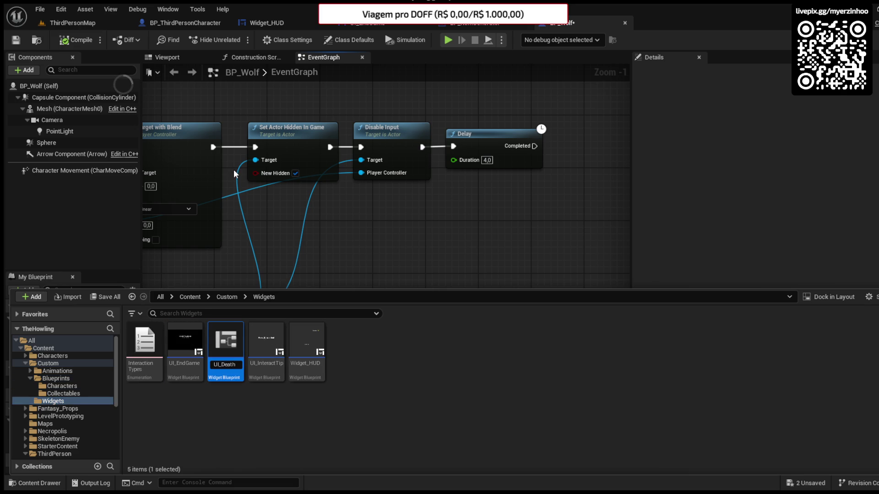
pyautogui.press('Return')
pyautogui.press('Return')
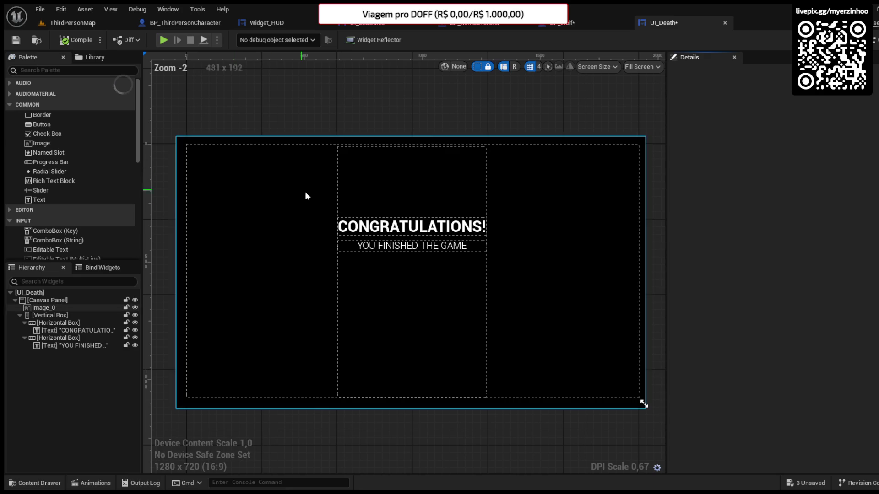
pyautogui.click(393, 231)
pyautogui.click(789, 232)
pyautogui.write('YOU ARE DEAD')
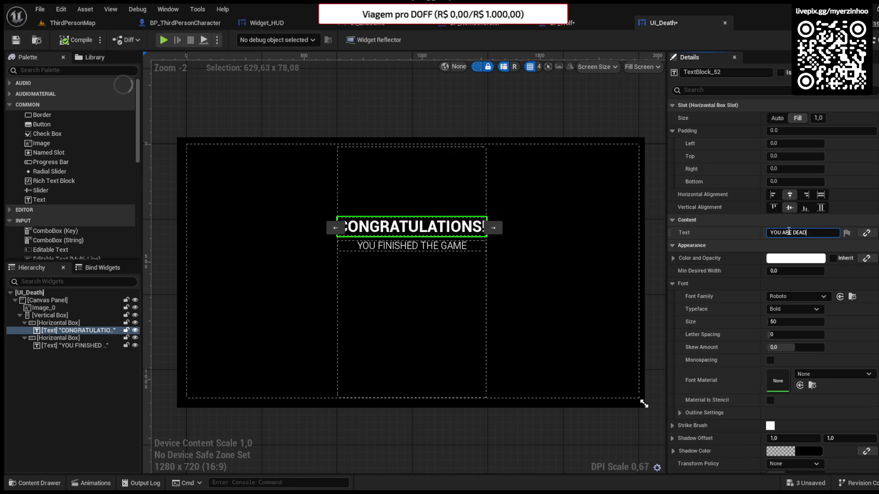
pyautogui.press('Return')
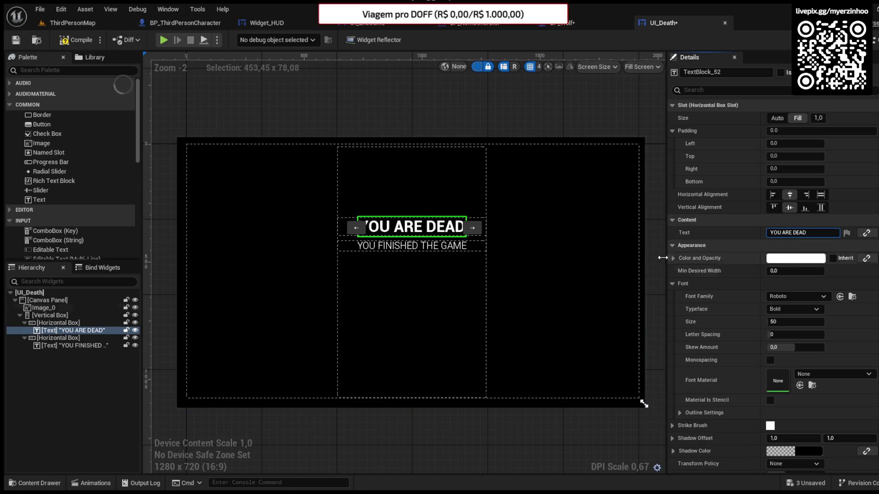
# Step: Change the subtitle to THE WEREWOLF GOT YOU., save, and select the background image
pyautogui.click(412, 246)
pyautogui.click(820, 232)
pyautogui.write('T YO')
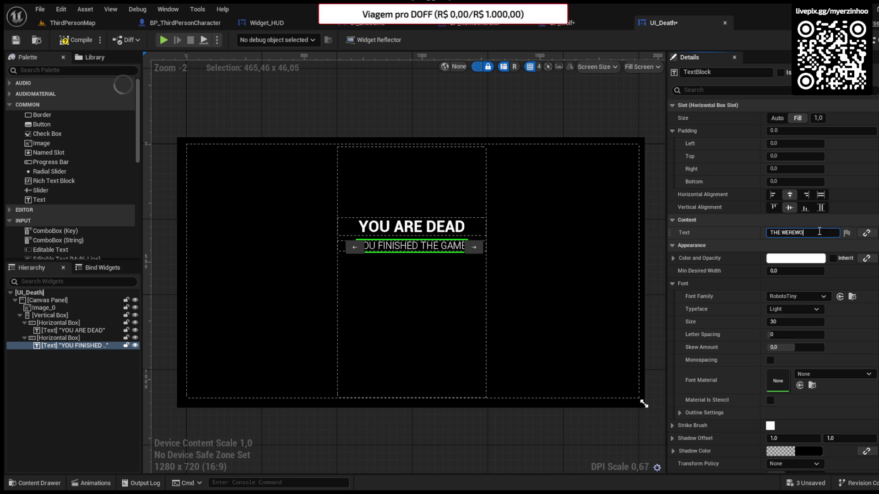
pyautogui.write('U.')
pyautogui.press('Return')
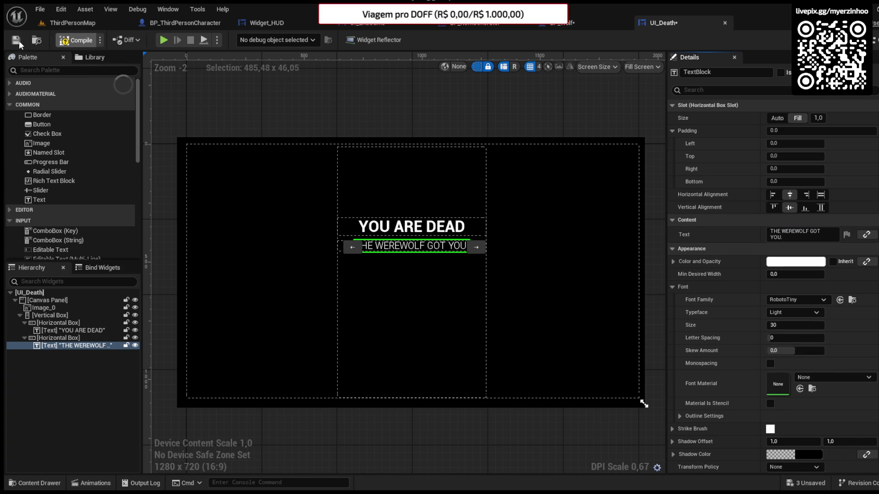
pyautogui.click(18, 40)
pyautogui.click(234, 242)
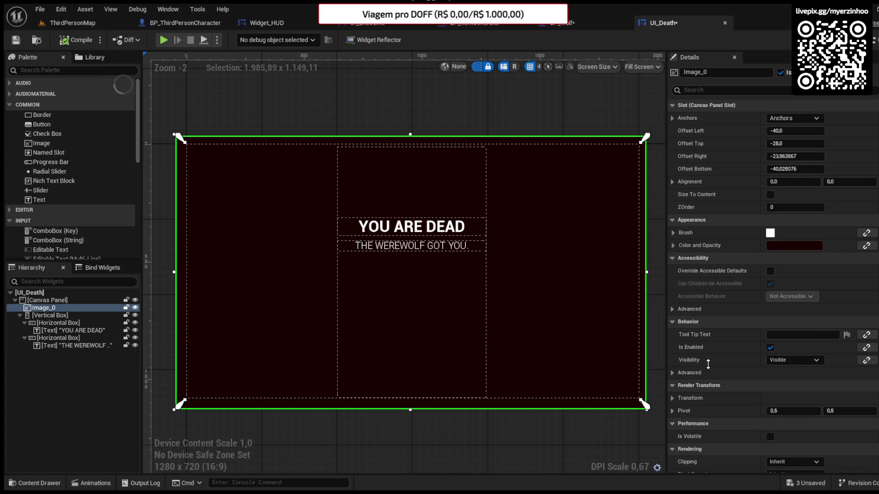
pyautogui.click(54, 28)
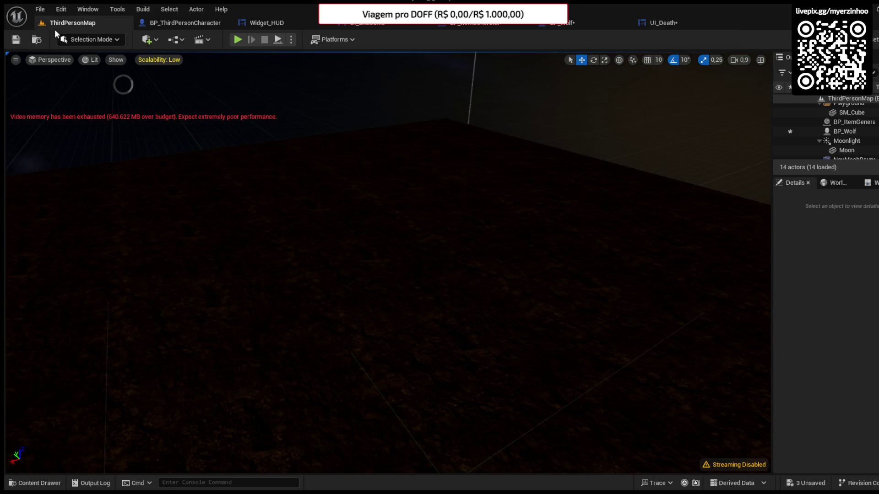
# Step: Revert the UI_Death background to black and set BP_Wolf's second Delay to 8 seconds
pyautogui.click(675, 22)
pyautogui.hotkey('ctrl', 'z')
pyautogui.hotkey('ctrl', 'Tab')
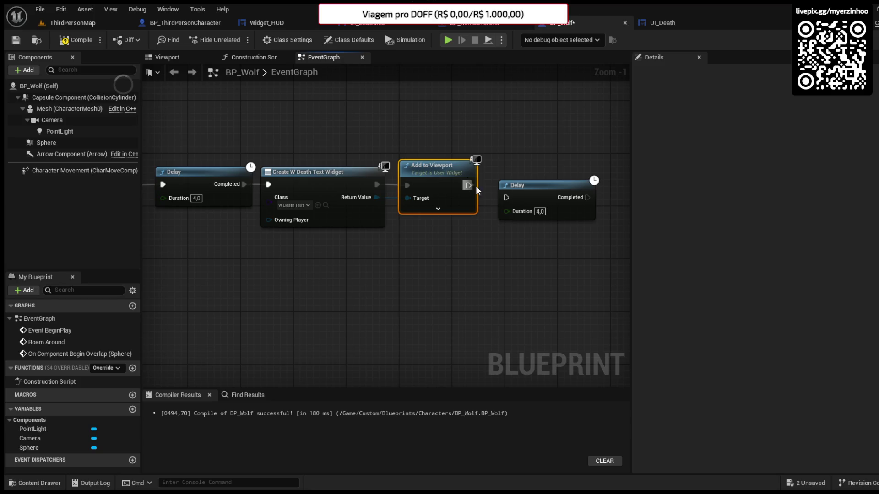
pyautogui.click(521, 185)
pyautogui.click(533, 198)
pyautogui.write('8')
pyautogui.click(551, 216)
# Step: Add Open Level (by Name) with Level Name ThirdPersonMap after the Delay, then compile and save
pyautogui.moveTo(451, 178); pyautogui.dragTo(486, 181)
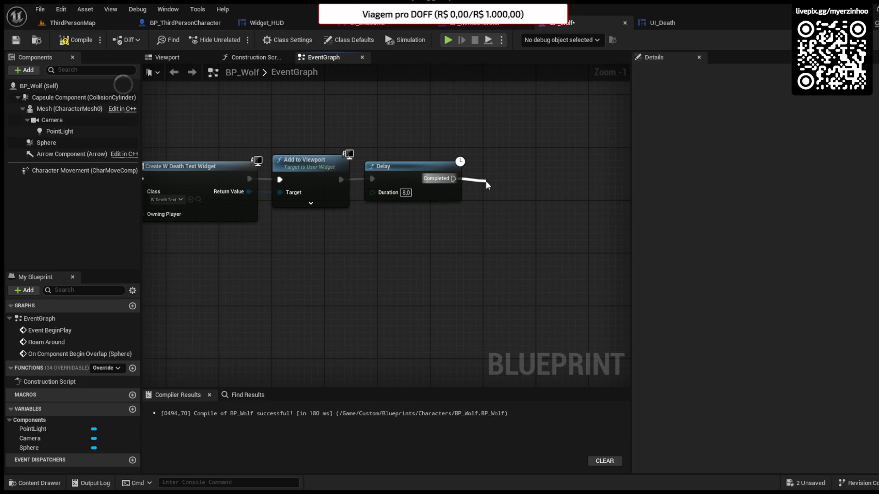
pyautogui.moveTo(486, 182); pyautogui.dragTo(486, 182)
pyautogui.moveTo(536, 212); pyautogui.dragTo(528, 192)
pyautogui.write('Thi')
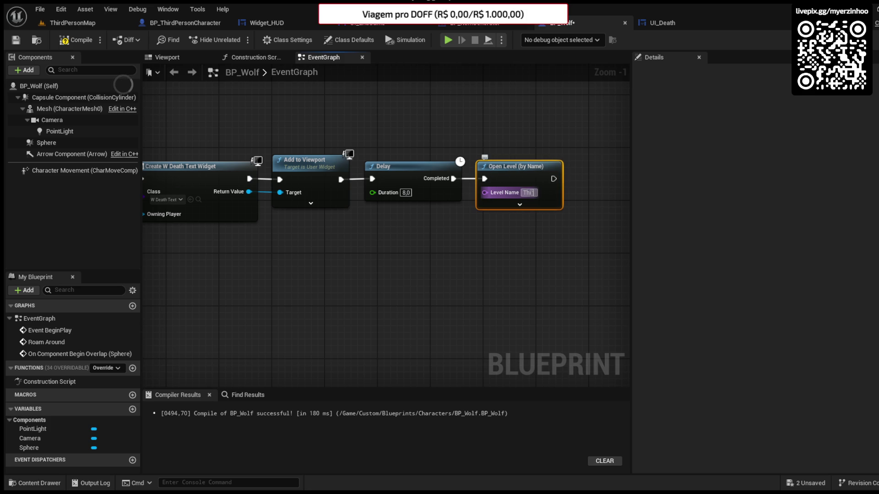
pyautogui.write('rdPersonMap')
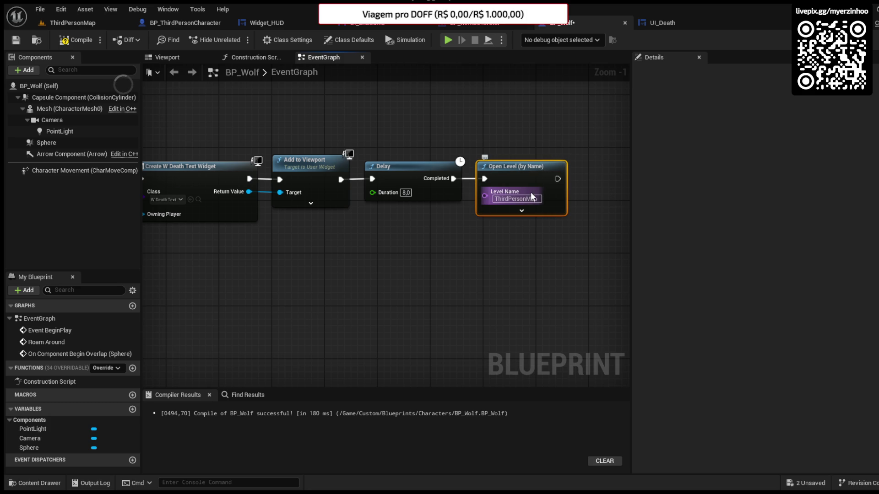
pyautogui.click(75, 40)
pyautogui.click(473, 295)
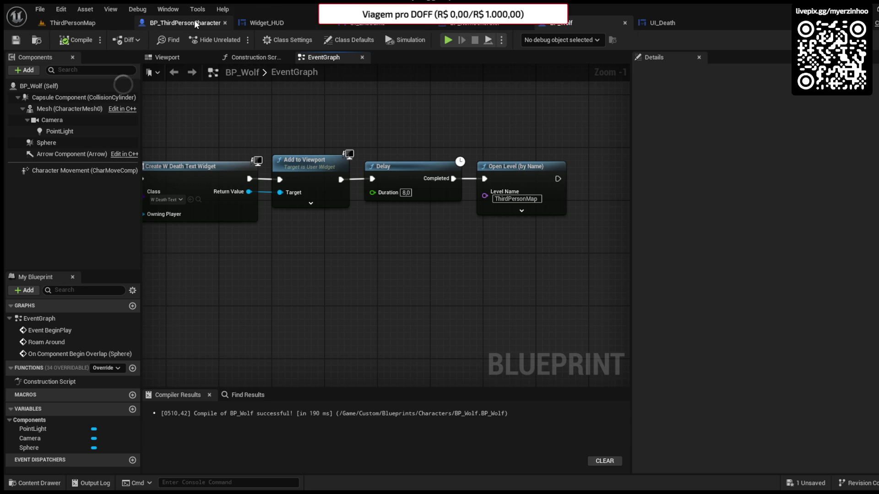
pyautogui.scroll(-4, 556, 157)
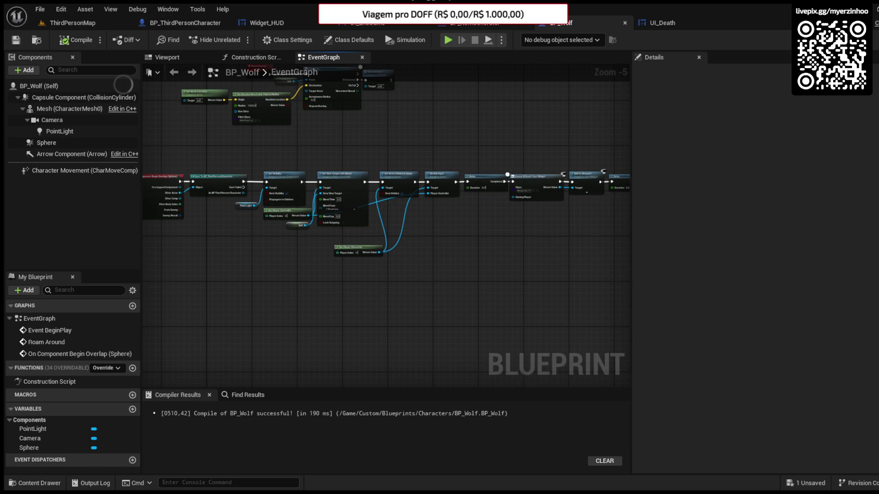
# Step: In the Content Drawer, create a new folder named Audio inside Content > Custom and open it
pyautogui.click(34, 483)
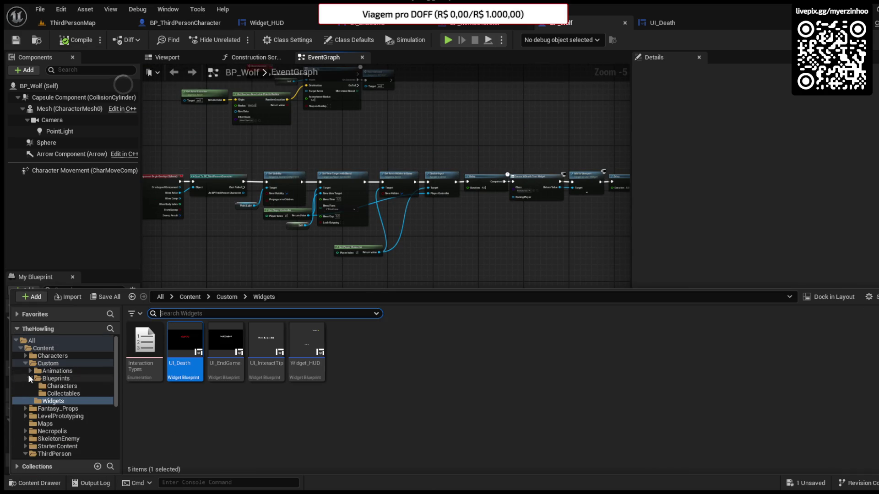
pyautogui.click(50, 365)
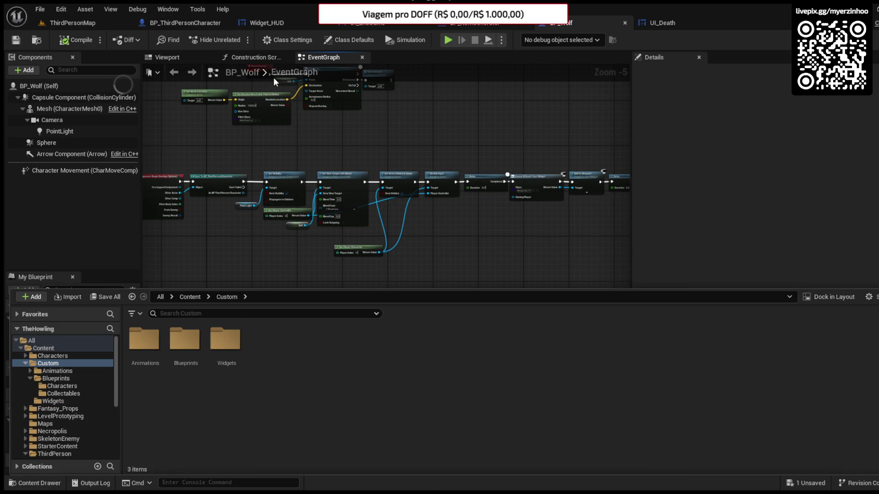
pyautogui.hotkey('ctrl', 'shift', 'n')
pyautogui.write('Audio')
pyautogui.press('Return')
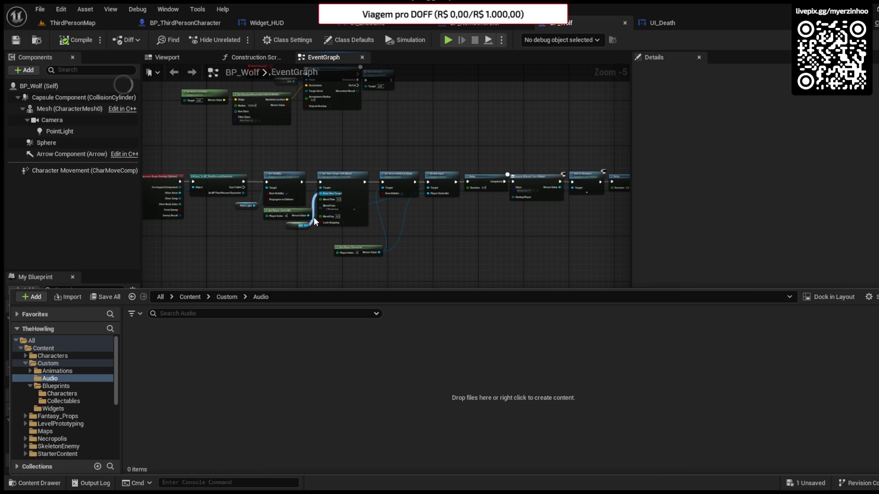
pyautogui.click(74, 297)
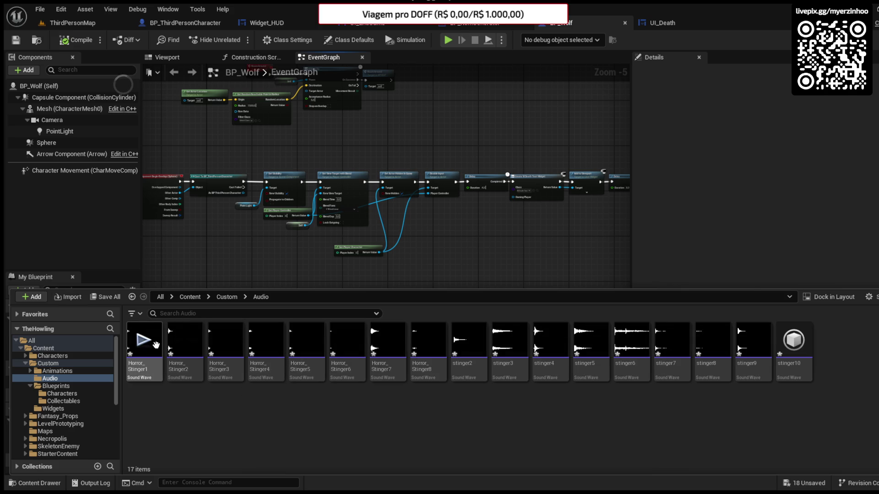
# Step: Preview the Horror_Stinger and stinger2–stinger10 sounds, replaying stinger5
pyautogui.click(224, 343)
pyautogui.click(267, 341)
pyautogui.click(306, 340)
pyautogui.click(347, 339)
pyautogui.click(428, 340)
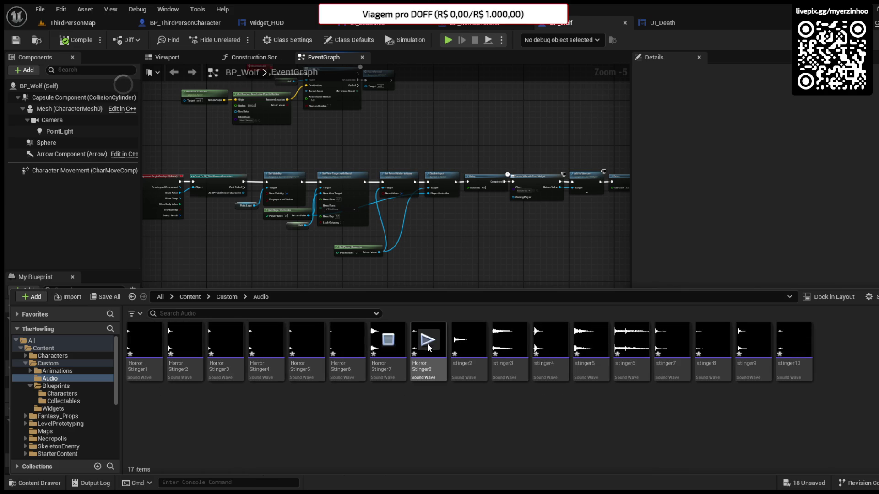
pyautogui.click(469, 339)
pyautogui.click(507, 341)
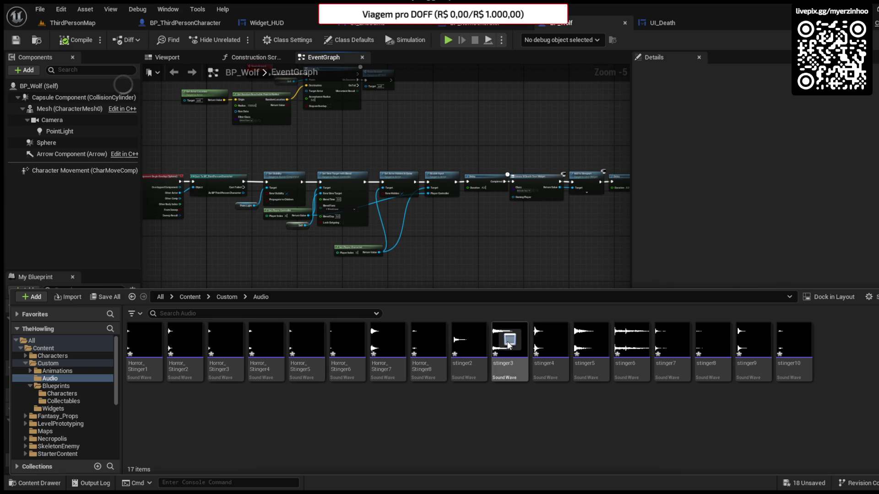
pyautogui.click(549, 341)
pyautogui.click(591, 341)
pyautogui.click(631, 340)
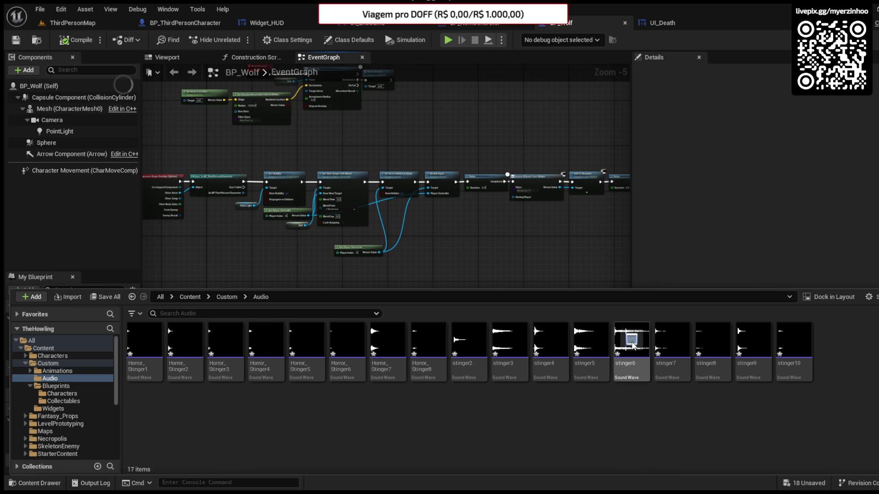
pyautogui.click(672, 340)
pyautogui.click(712, 339)
pyautogui.click(753, 340)
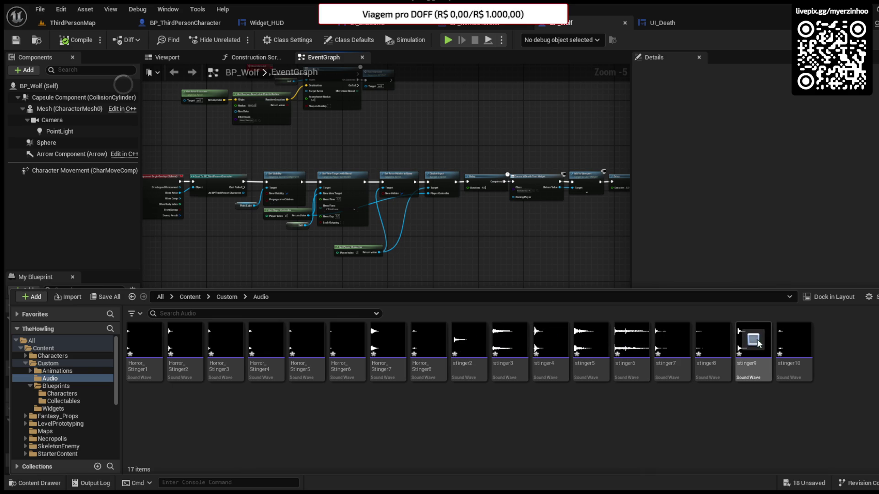
pyautogui.click(793, 341)
pyautogui.click(593, 346)
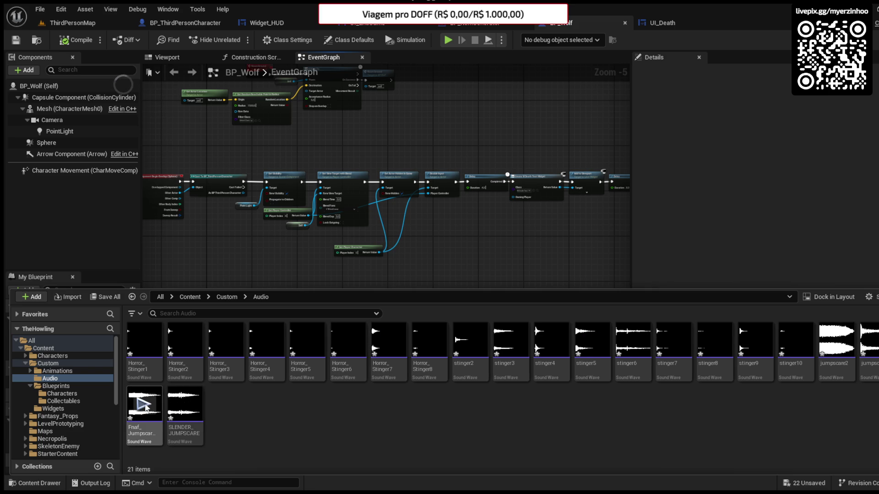
# Step: Add the jumpscare sounds SLENDER_JUMPSCARE and Fnaf_Jumpscare to Audio and select Fnaf_Jumpscare
pyautogui.moveTo(836, 349)
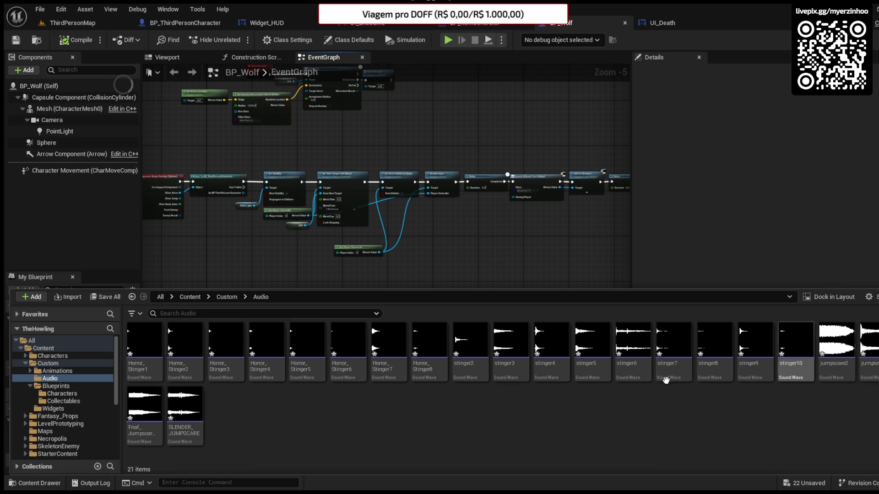
pyautogui.moveTo(145, 411)
pyautogui.click(183, 408)
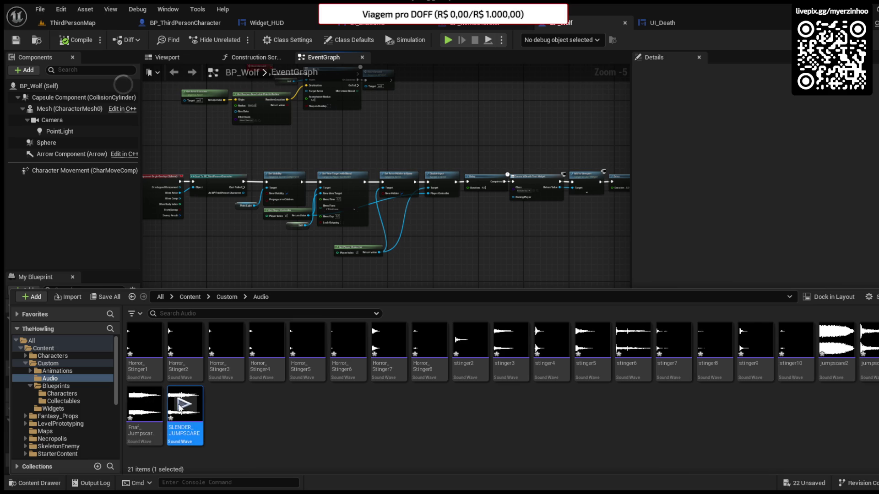
pyautogui.click(144, 407)
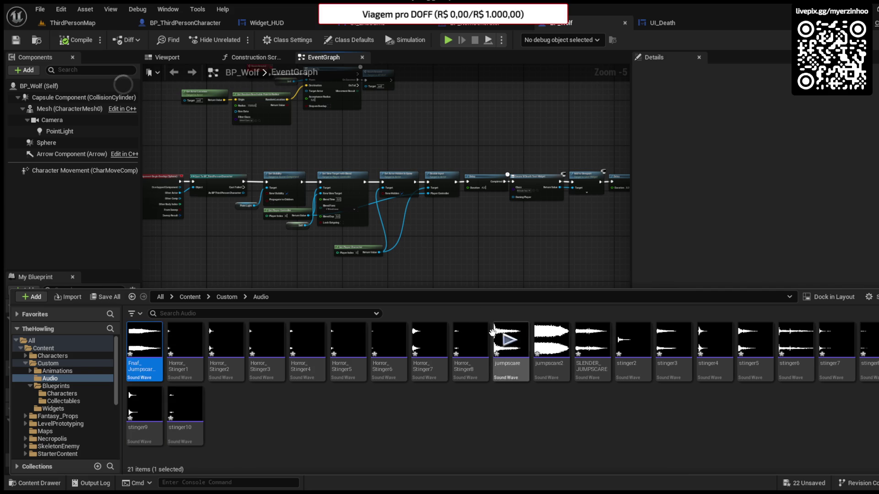
pyautogui.moveTo(147, 347)
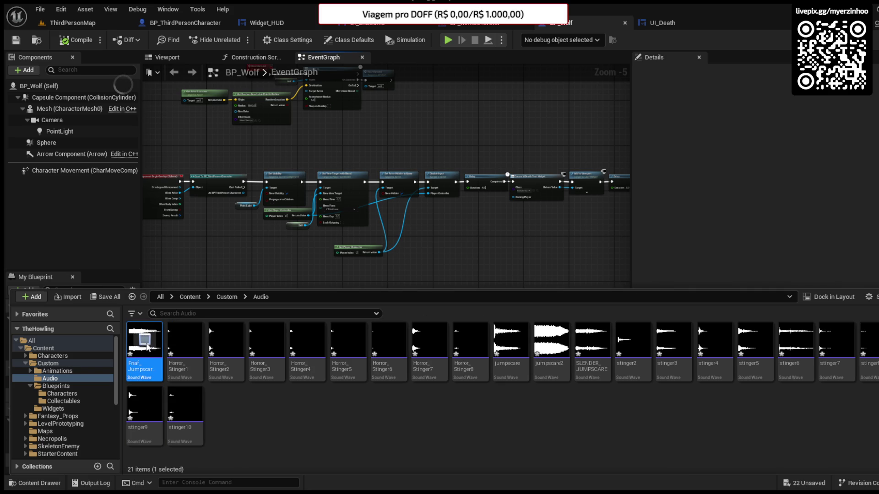
pyautogui.click(548, 227)
# Step: Shift the Delay and death widget nodes right to make room after Disable Input
pyautogui.scroll(4, 549, 232)
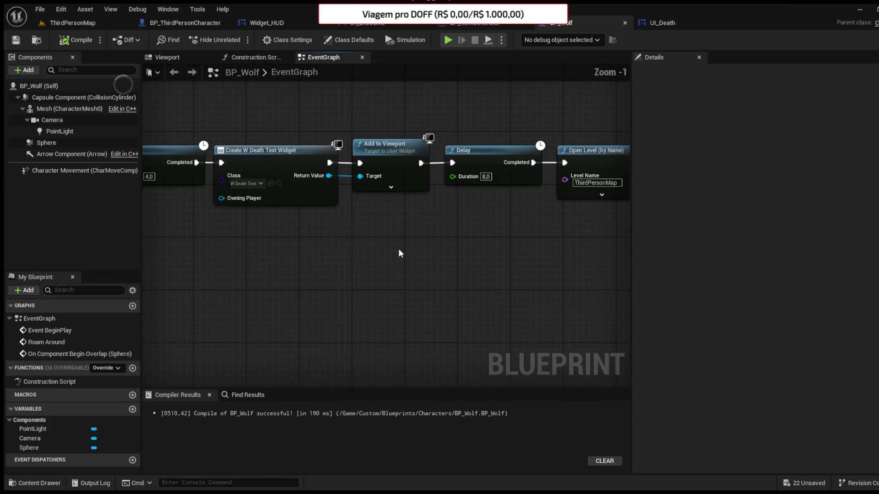
pyautogui.moveTo(394, 249); pyautogui.dragTo(520, 270)
pyautogui.scroll(-2, 495, 269)
pyautogui.moveTo(323, 162)
pyautogui.mouseDown()
pyautogui.moveTo(667, 265)
pyautogui.moveTo(641, 256)
pyautogui.mouseUp()
pyautogui.moveTo(508, 215); pyautogui.dragTo(592, 214)
pyautogui.click(477, 242)
pyautogui.scroll(2, 464, 240)
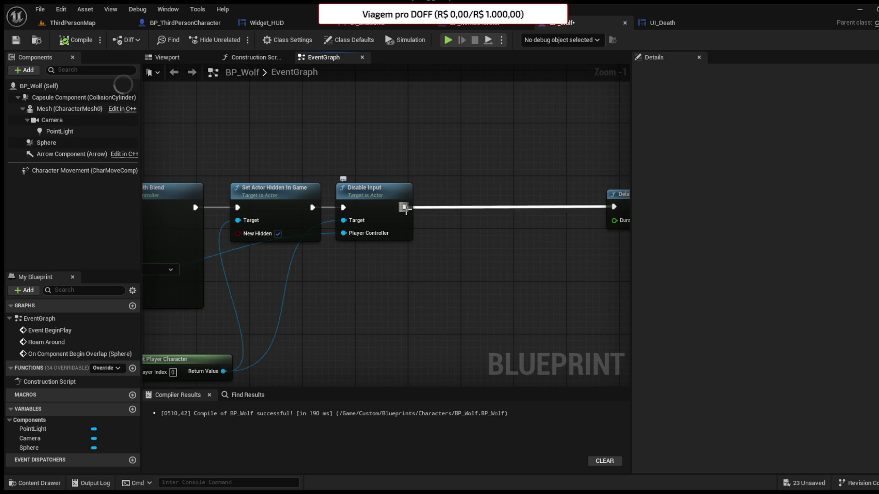
# Step: Add a Spawn Sound 2D playing Fnaf_Jumpscare after Disable Input, collapse it, and compile
pyautogui.moveTo(408, 209); pyautogui.dragTo(442, 212)
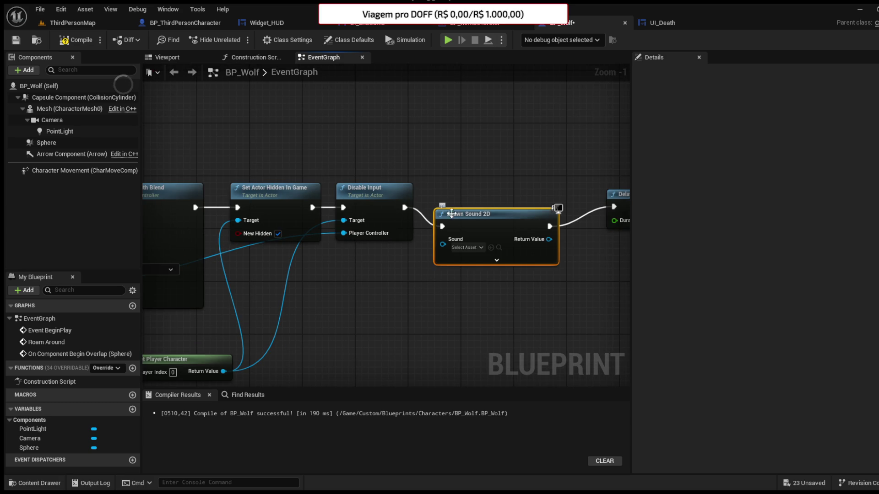
pyautogui.moveTo(472, 241); pyautogui.dragTo(473, 226)
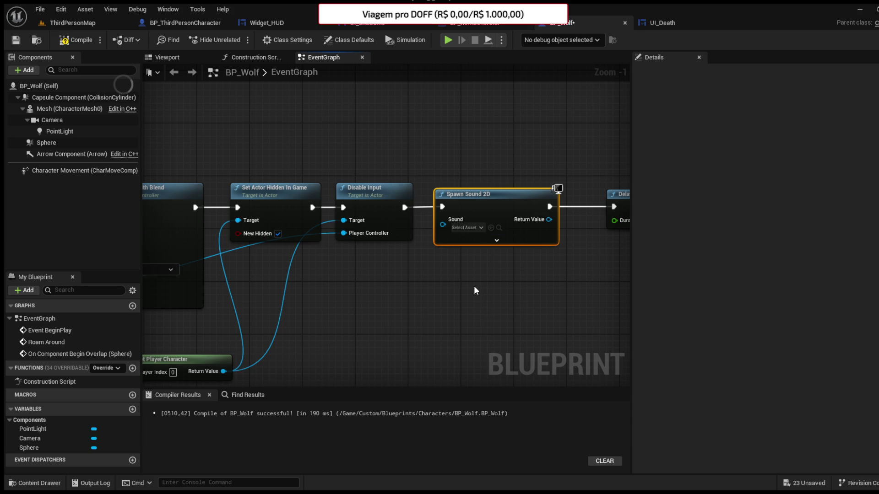
pyautogui.click(491, 227)
pyautogui.click(506, 241)
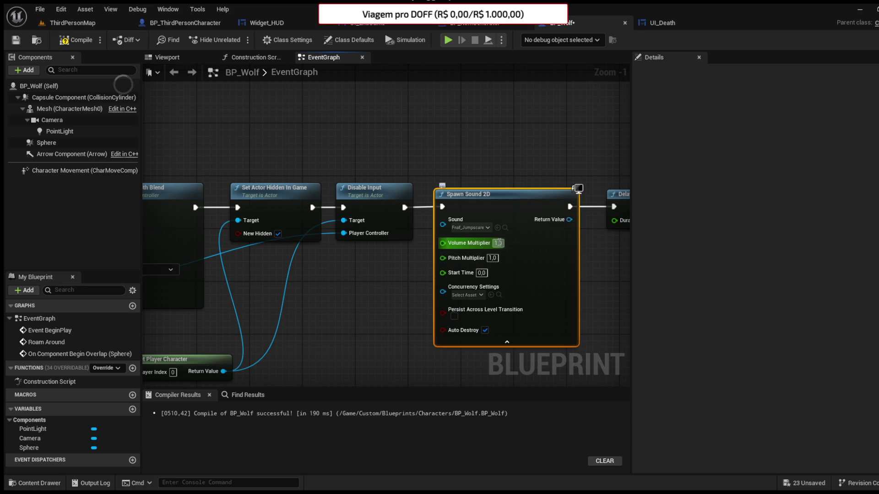
pyautogui.click(531, 343)
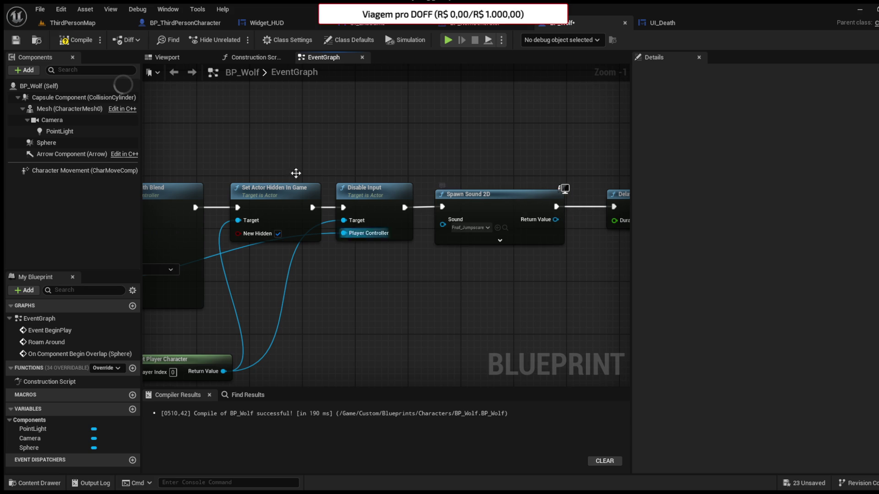
pyautogui.hotkey('ctrl', 's')
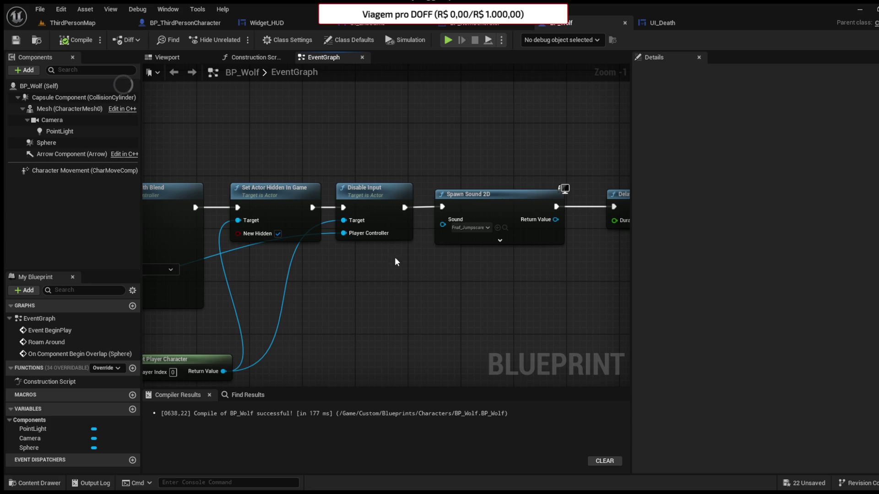
pyautogui.scroll(-3, 393, 261)
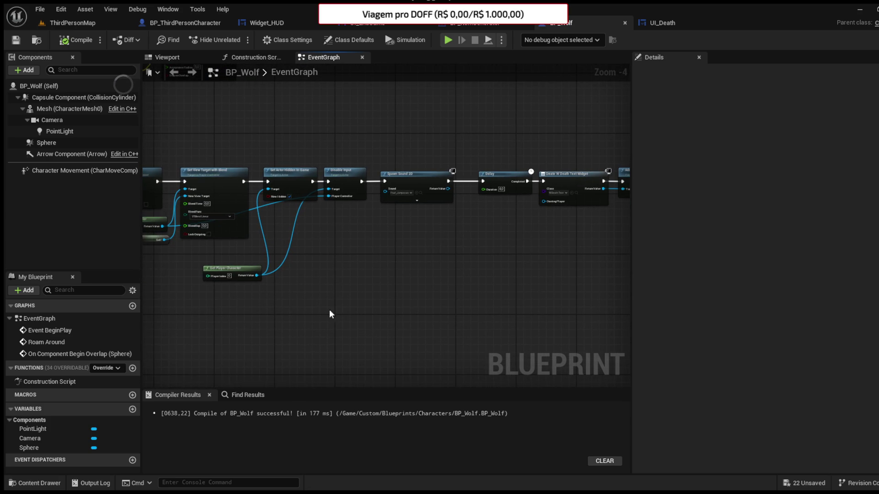
# Step: Duplicate the Spawn Sound 2D node and wire the copy between the first sound and the Delay
pyautogui.click(28, 483)
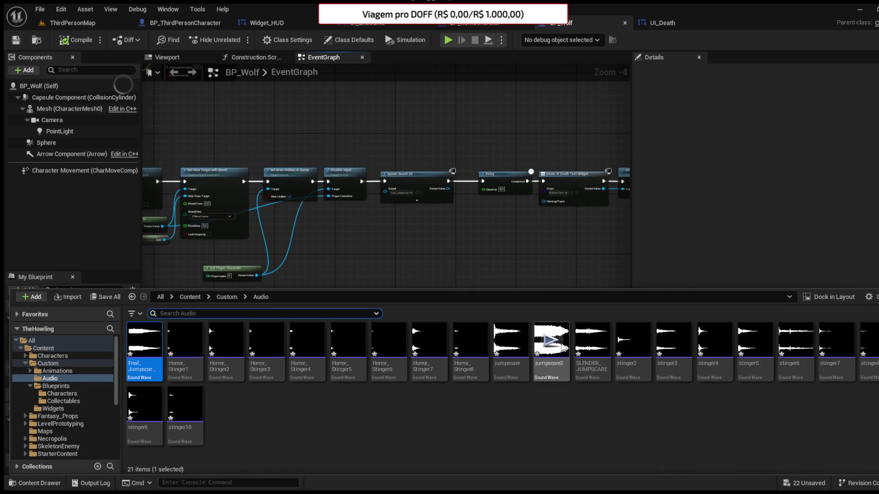
pyautogui.click(673, 341)
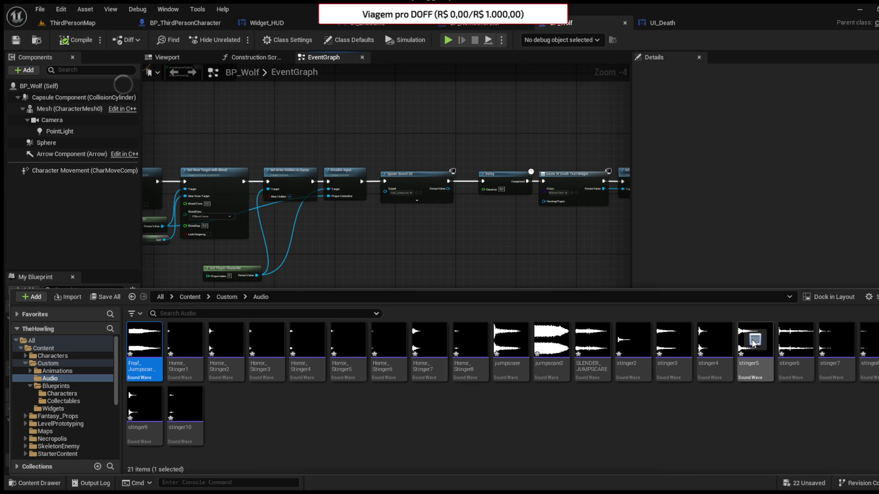
pyautogui.moveTo(754, 343)
pyautogui.mouseDown()
pyautogui.moveTo(406, 198)
pyautogui.moveTo(386, 215)
pyautogui.mouseUp()
pyautogui.hotkey('ctrl', 'c')
pyautogui.hotkey('ctrl', 'v')
pyautogui.moveTo(449, 215); pyautogui.dragTo(488, 180)
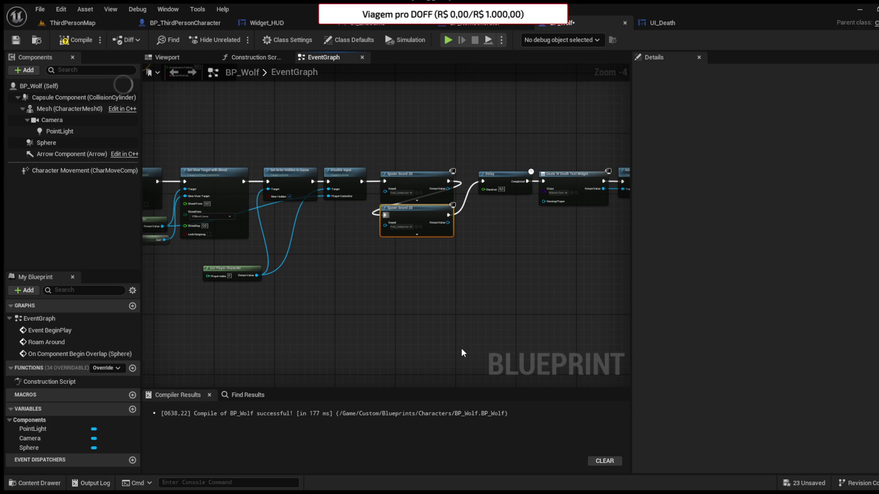
# Step: Set the copied node's Sound to a different stinger asset, then compile and save BP_Wolf
pyautogui.click(402, 227)
pyautogui.click(50, 484)
pyautogui.moveTo(347, 349)
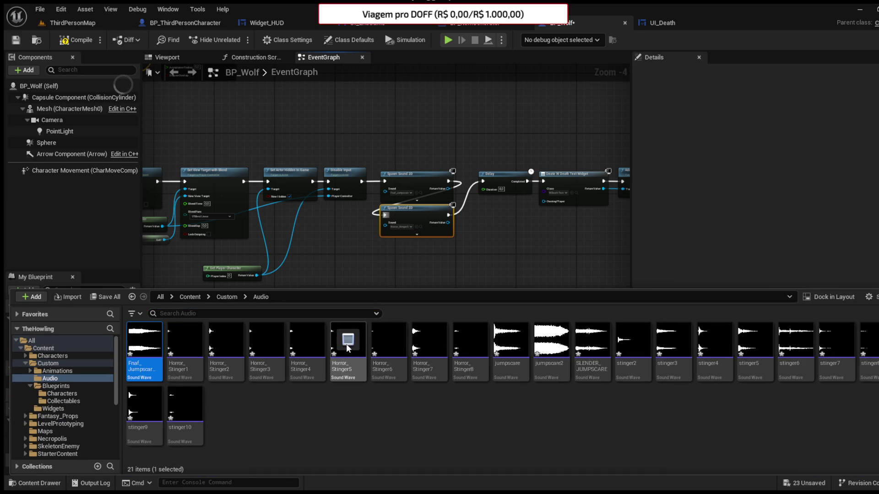
pyautogui.click(402, 230)
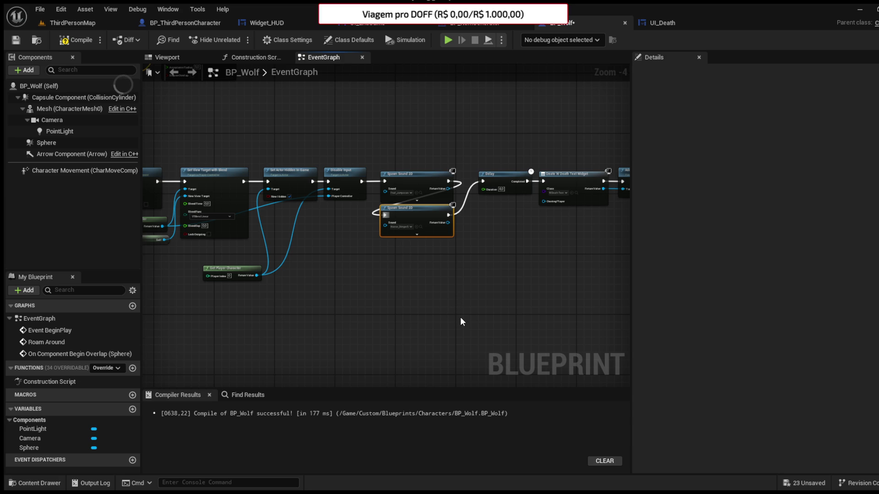
pyautogui.click(76, 40)
pyautogui.click(15, 41)
pyautogui.moveTo(433, 306)
pyautogui.mouseDown()
pyautogui.moveTo(358, 278)
pyautogui.moveTo(337, 255)
pyautogui.moveTo(384, 294)
pyautogui.mouseUp()
# Step: Playtest ThirdPersonMap, get caught by the wolf to check the jumpscare, then stop
pyautogui.click(78, 26)
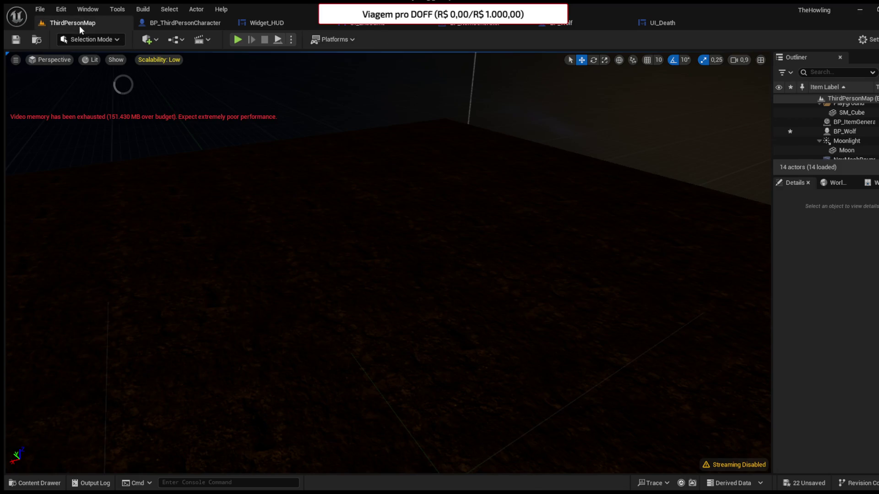
pyautogui.click(237, 41)
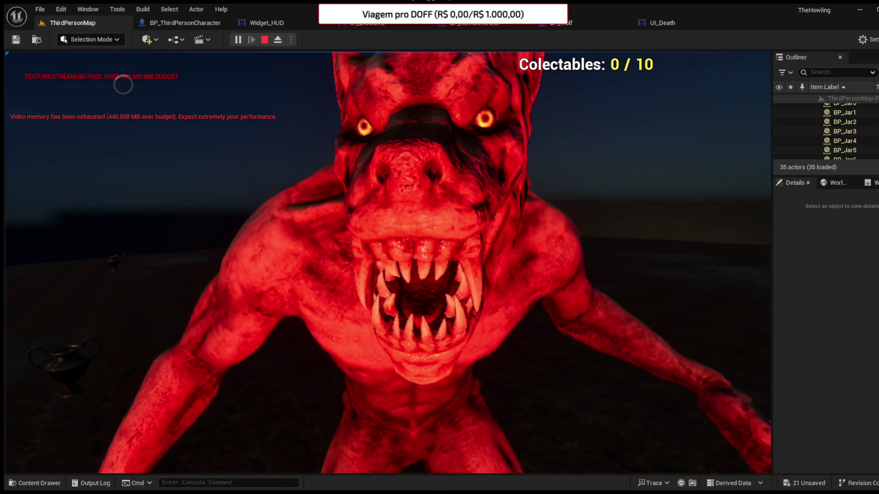
pyautogui.press('Escape')
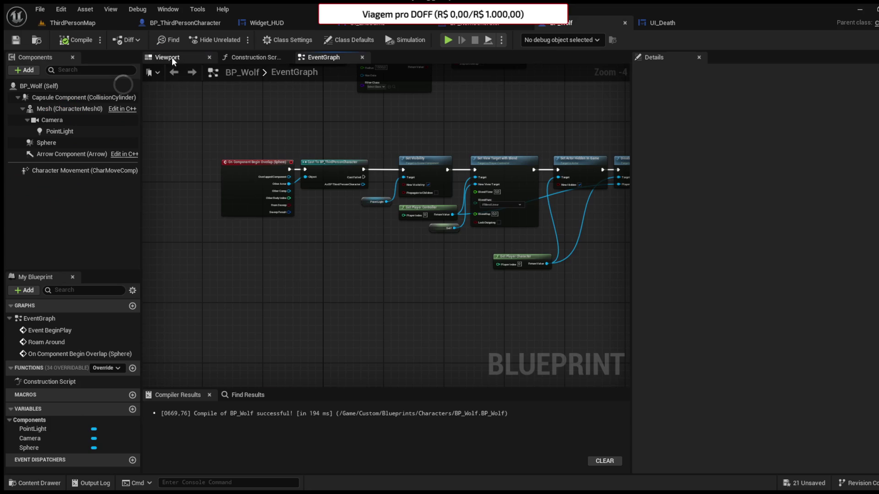
# Step: Move the wolf's camera in front of its face and the point light above its chest, then compile
pyautogui.click(173, 59)
pyautogui.click(403, 177)
pyautogui.moveTo(424, 152); pyautogui.dragTo(424, 139)
pyautogui.moveTo(387, 170); pyautogui.dragTo(425, 177)
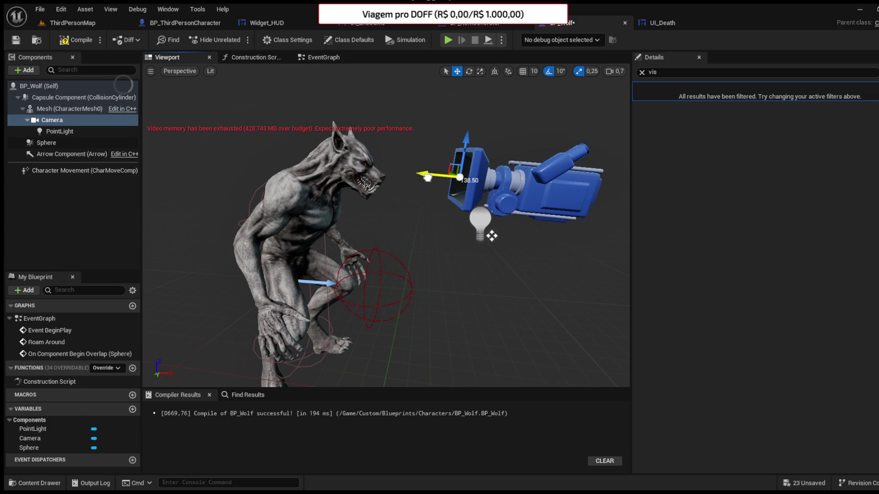
pyautogui.click(87, 129)
pyautogui.moveTo(511, 232)
pyautogui.mouseDown()
pyautogui.moveTo(366, 201)
pyautogui.moveTo(268, 192)
pyautogui.moveTo(244, 201)
pyautogui.mouseUp()
pyautogui.scroll(5, 258, 196)
pyautogui.scroll(-5, 249, 174)
pyautogui.click(82, 44)
pyautogui.moveTo(229, 160); pyautogui.dragTo(229, 127)
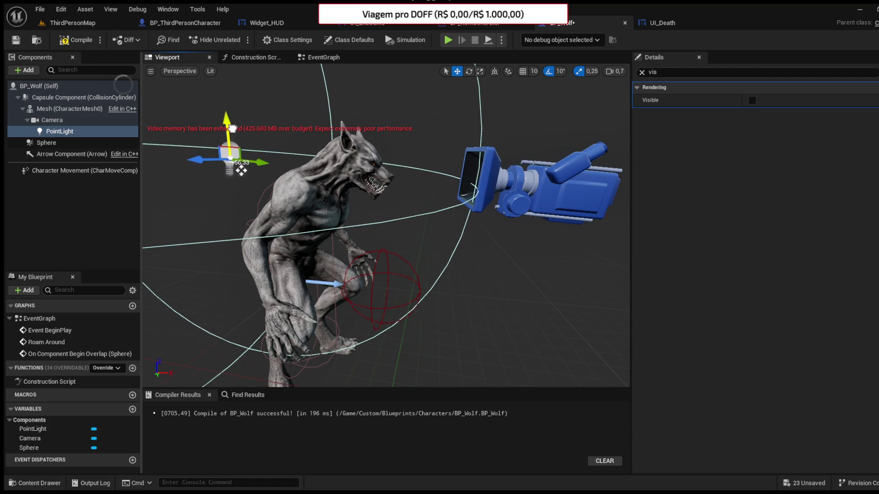
pyautogui.press('F7')
# Step: Set the wolf's point light Attenuation Radius to 150 and recompile BP_Wolf
pyautogui.click(642, 72)
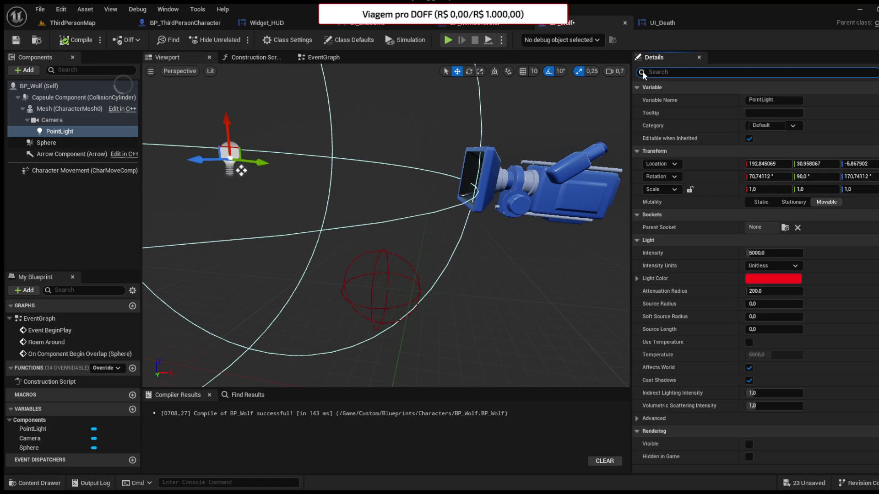
pyautogui.click(755, 290)
pyautogui.write('0')
pyautogui.press('Return')
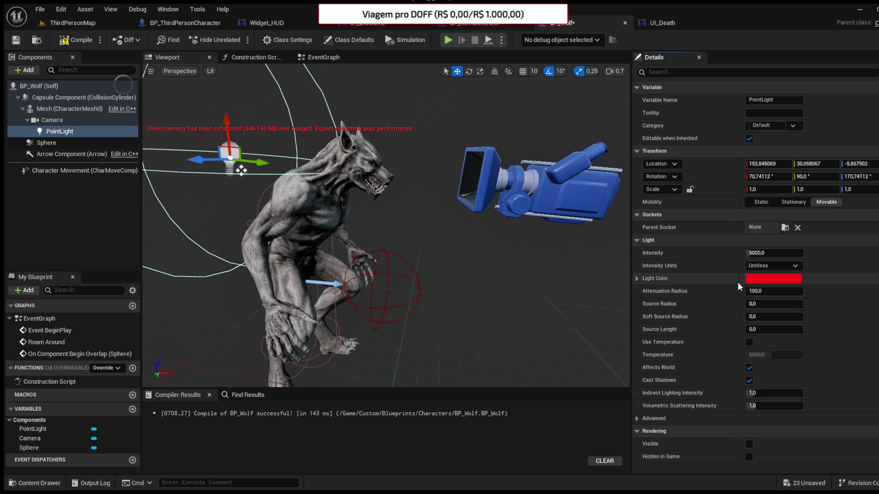
pyautogui.write('0')
pyautogui.press('Return')
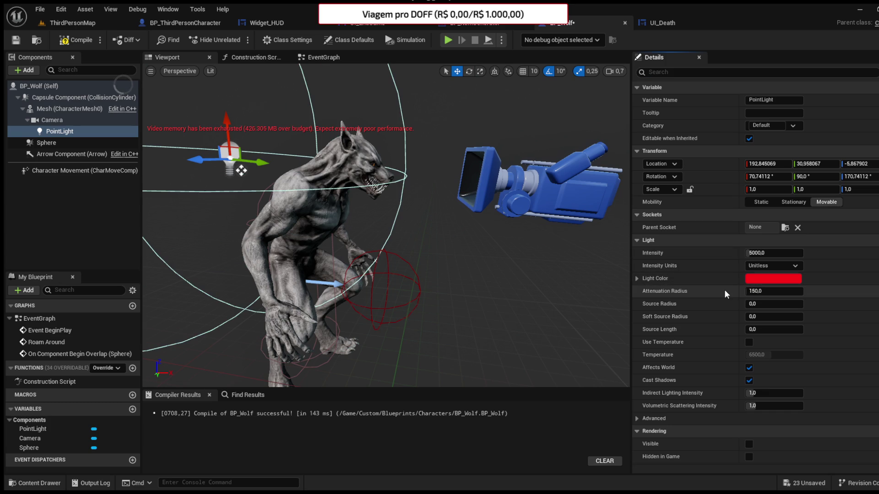
pyautogui.click(87, 42)
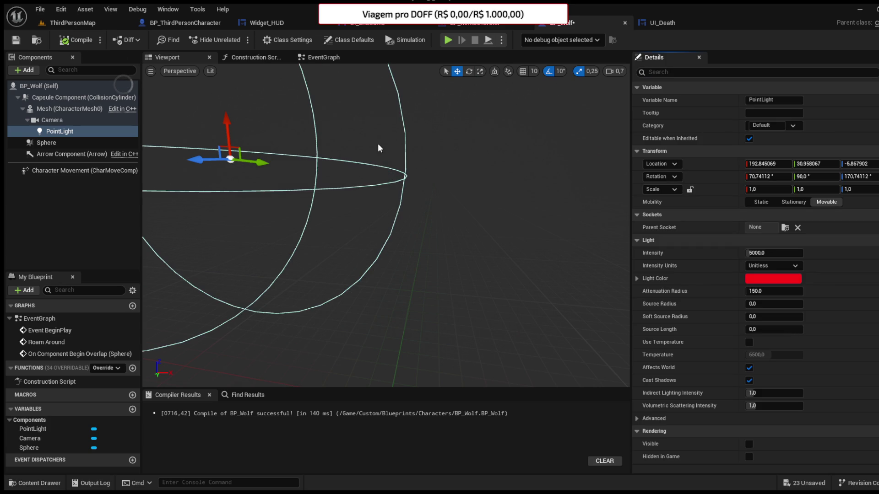
pyautogui.click(64, 25)
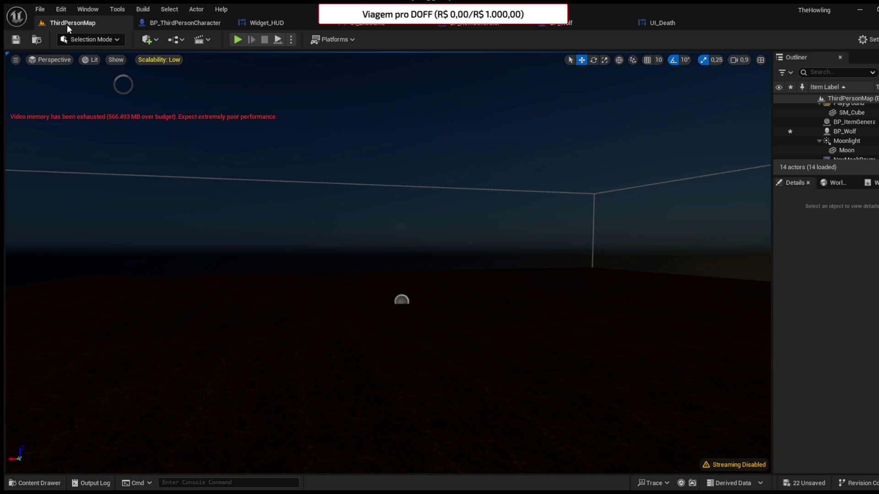
pyautogui.click(669, 23)
pyautogui.click(64, 23)
pyautogui.click(239, 39)
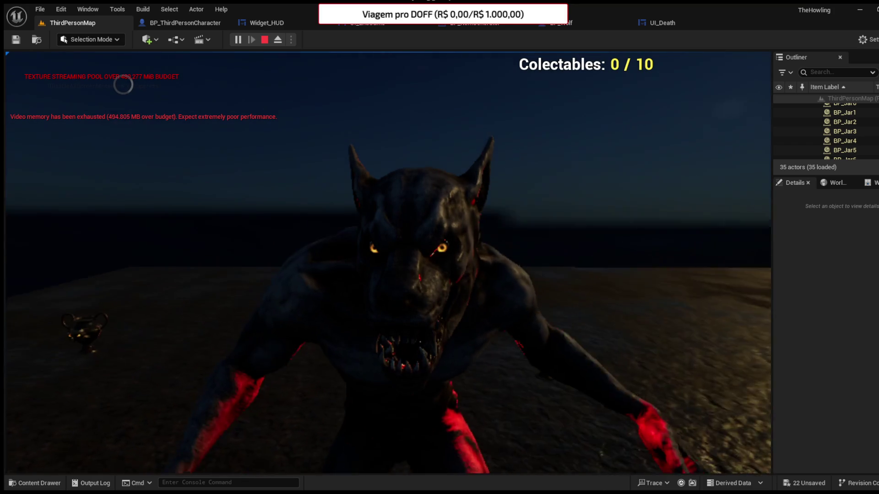
pyautogui.press('Escape')
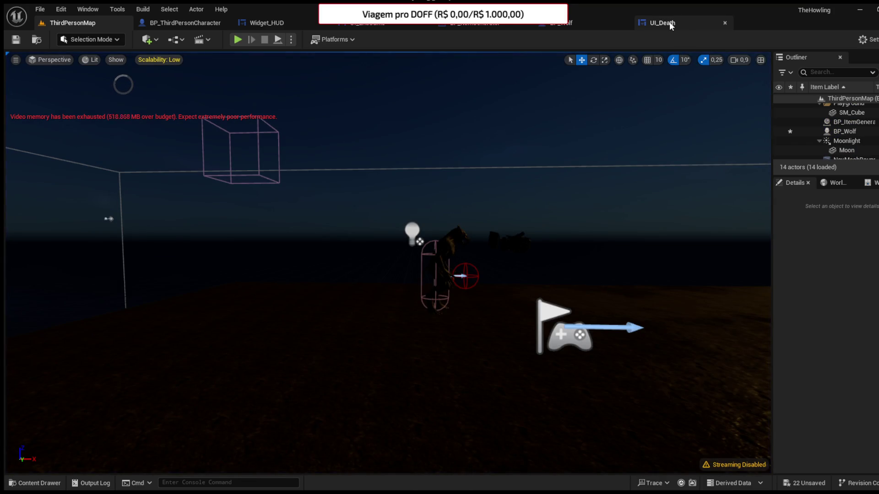
# Step: In BP_Wolf's Components, parent the PointLight under the Sphere component
pyautogui.click(670, 23)
pyautogui.click(562, 22)
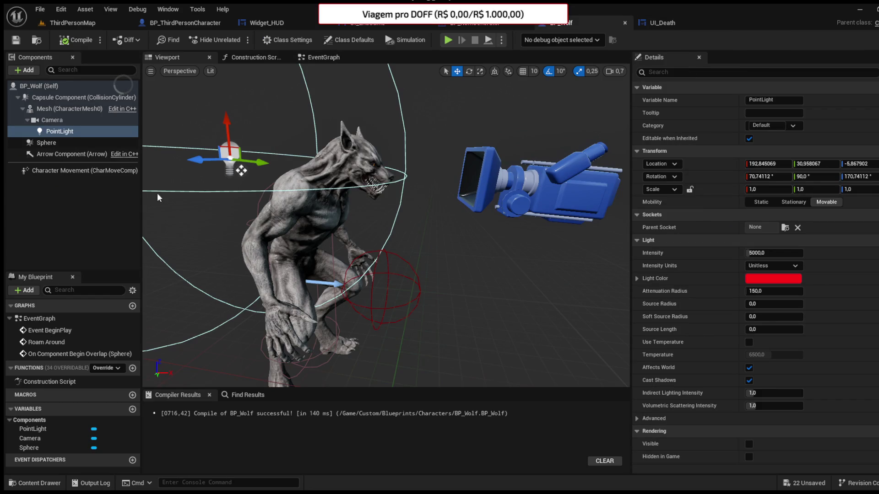
pyautogui.click(59, 121)
pyautogui.click(76, 131)
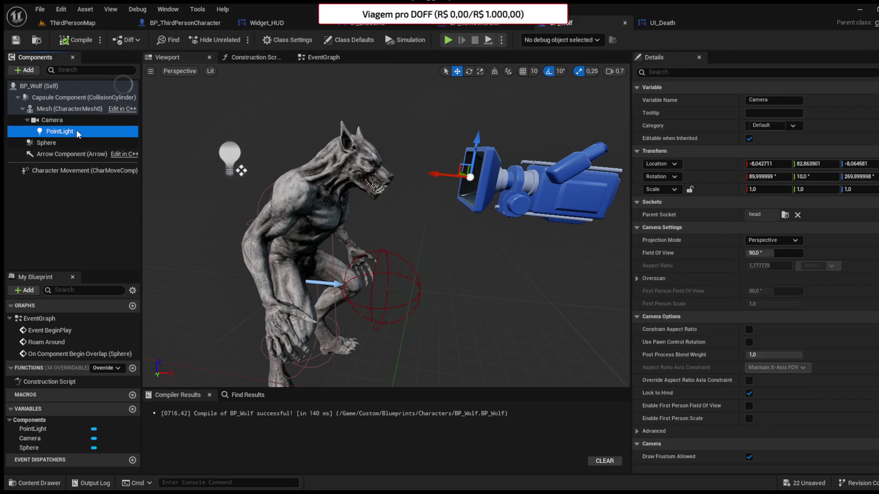
pyautogui.moveTo(74, 111); pyautogui.dragTo(71, 111)
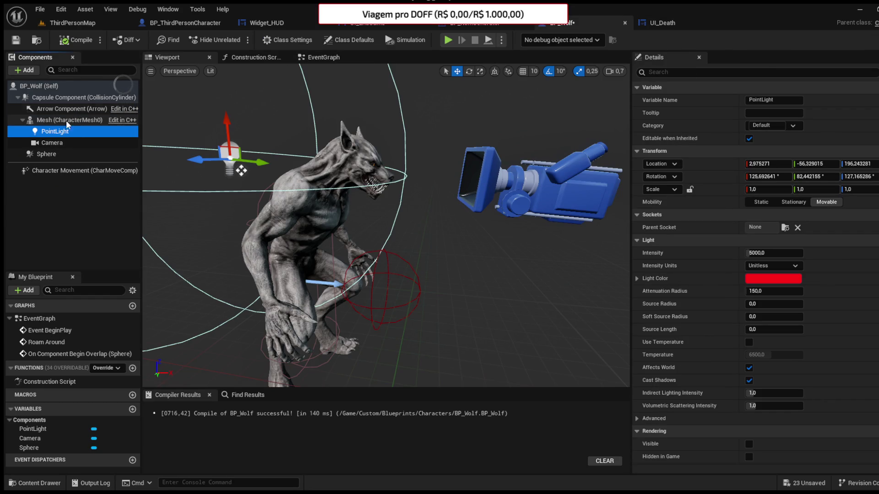
pyautogui.click(57, 142)
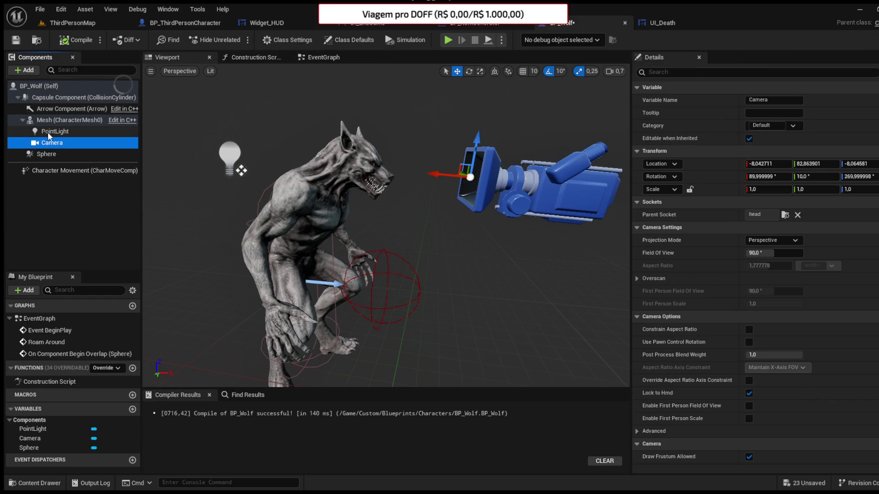
pyautogui.click(48, 132)
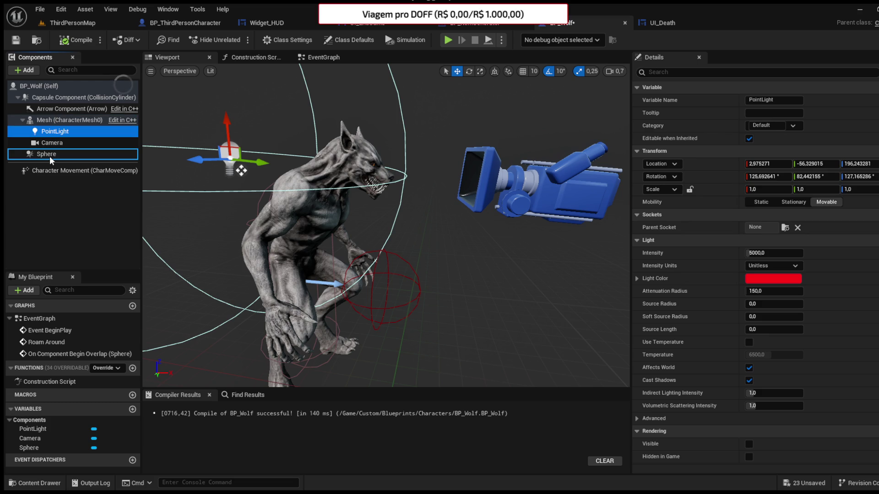
pyautogui.moveTo(49, 156); pyautogui.dragTo(49, 155)
# Step: Attach the Camera to socket spine_03, place it near X 10.1, Y 92.7, Z -9.8 facing the wolf, then playtest
pyautogui.click(53, 111)
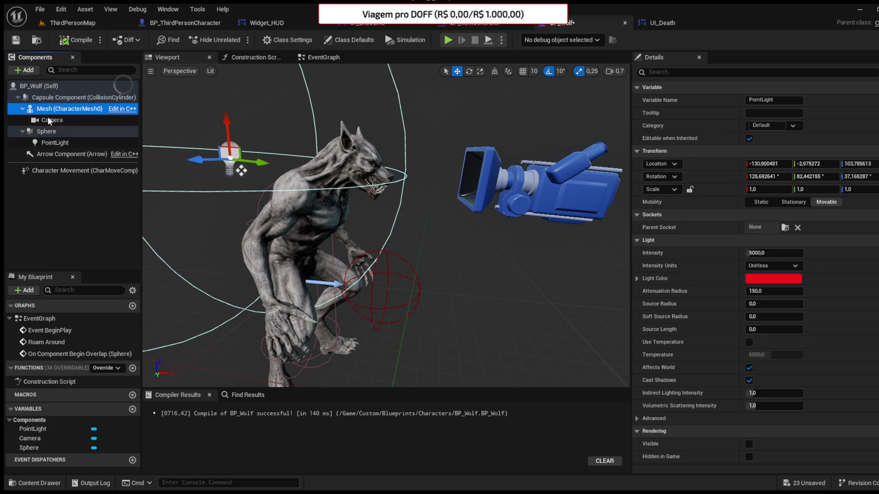
pyautogui.click(51, 121)
pyautogui.click(779, 215)
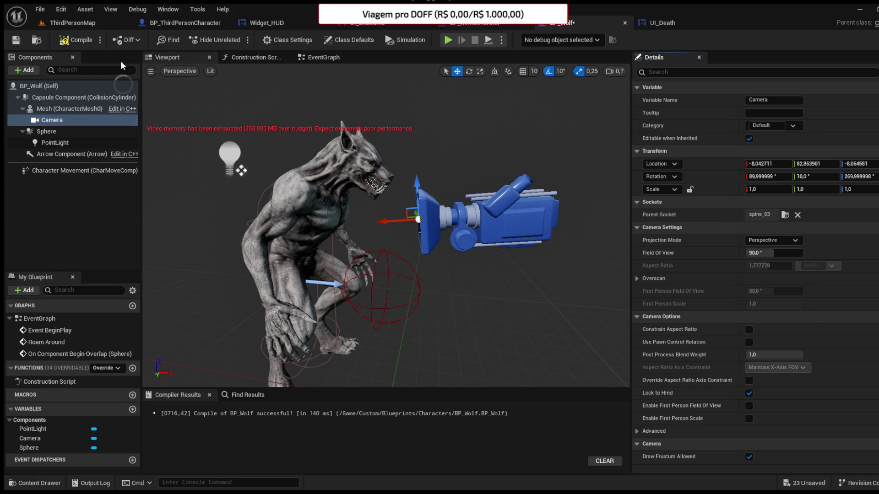
pyautogui.click(470, 72)
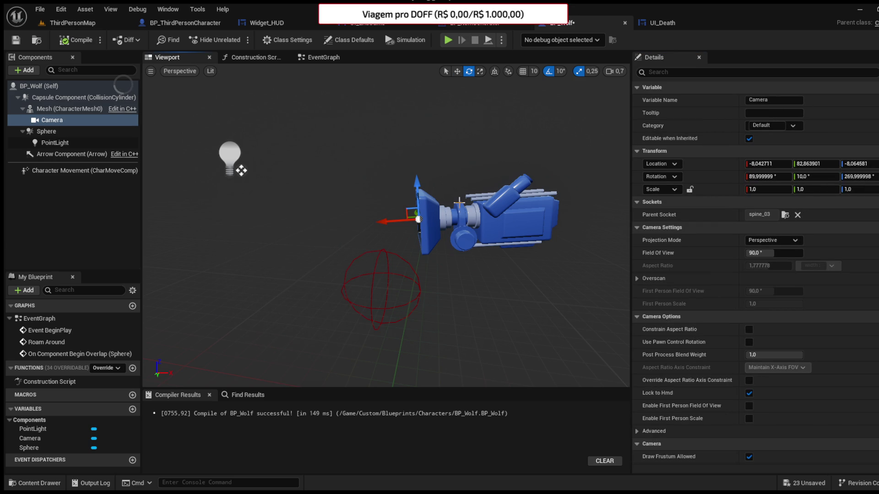
pyautogui.moveTo(403, 176)
pyautogui.mouseDown()
pyautogui.moveTo(376, 201)
pyautogui.moveTo(417, 89)
pyautogui.mouseUp()
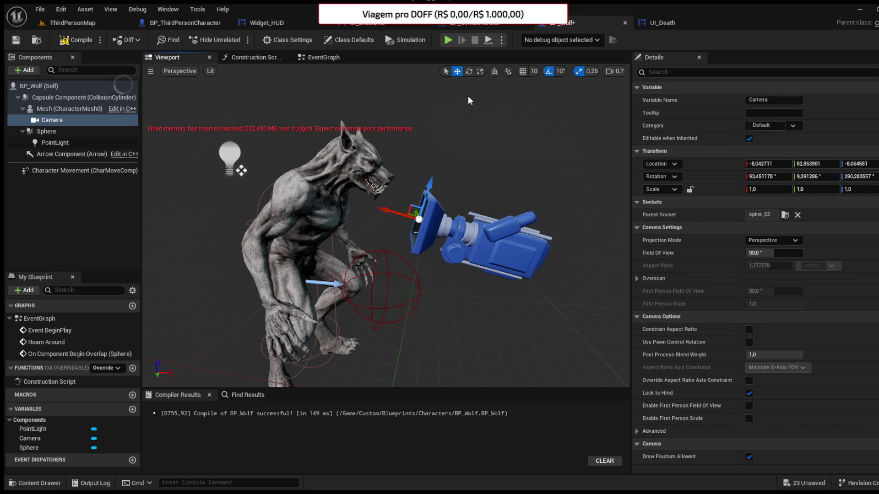
pyautogui.moveTo(432, 185); pyautogui.dragTo(450, 144)
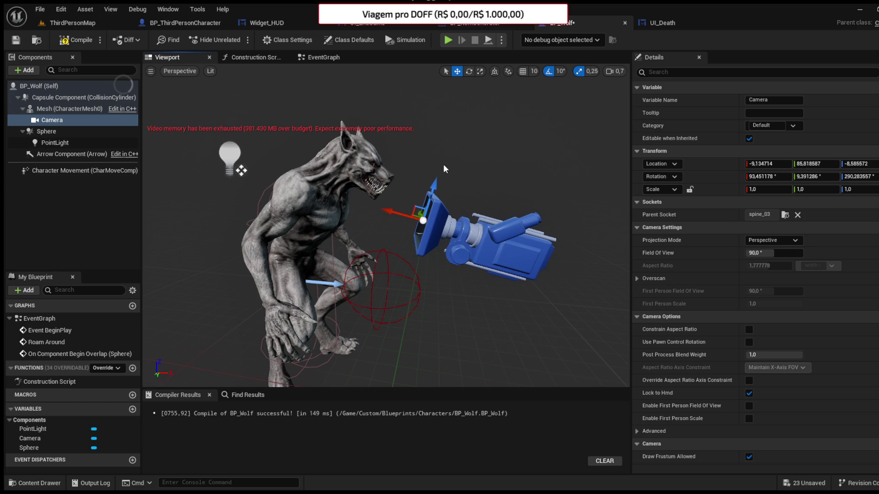
pyautogui.moveTo(434, 187)
pyautogui.mouseDown()
pyautogui.moveTo(449, 150)
pyautogui.moveTo(442, 142)
pyautogui.mouseUp()
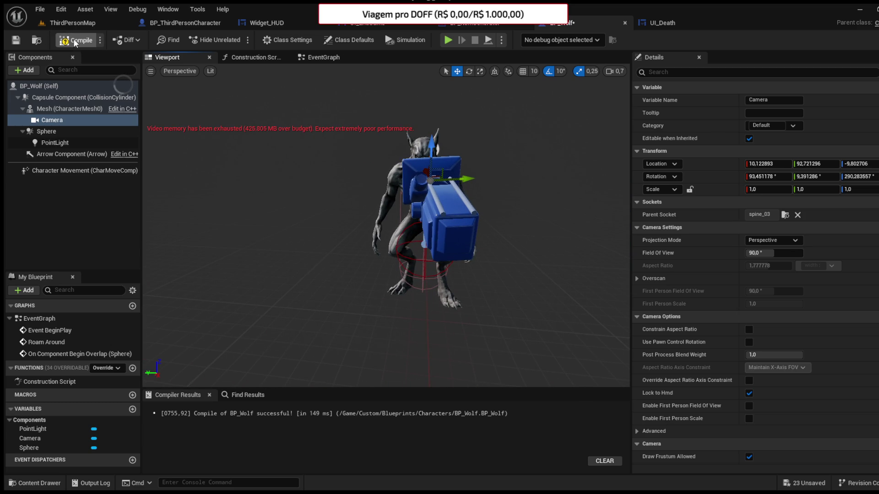
pyautogui.click(67, 21)
pyautogui.click(237, 39)
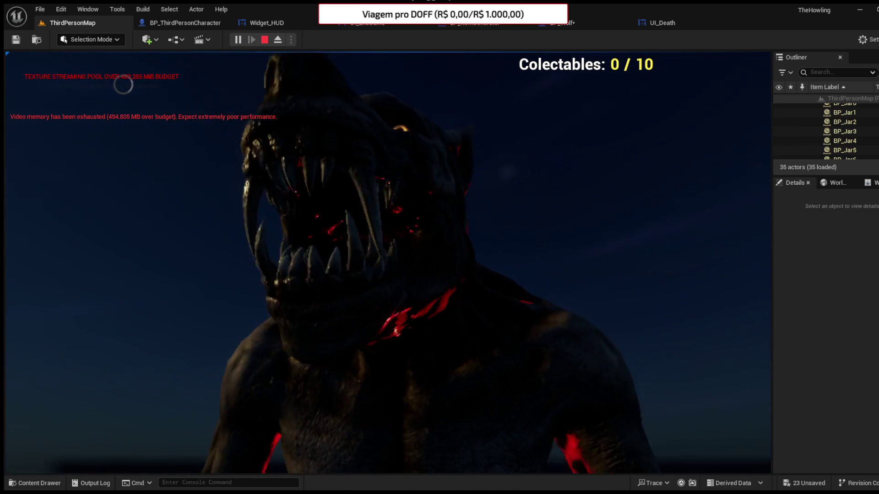
# Step: Move the wolf camera to about X 22.2, Y 104.0, Z -11.8, rotation 91.8/9.8/280.2, and recompile
pyautogui.press('Escape')
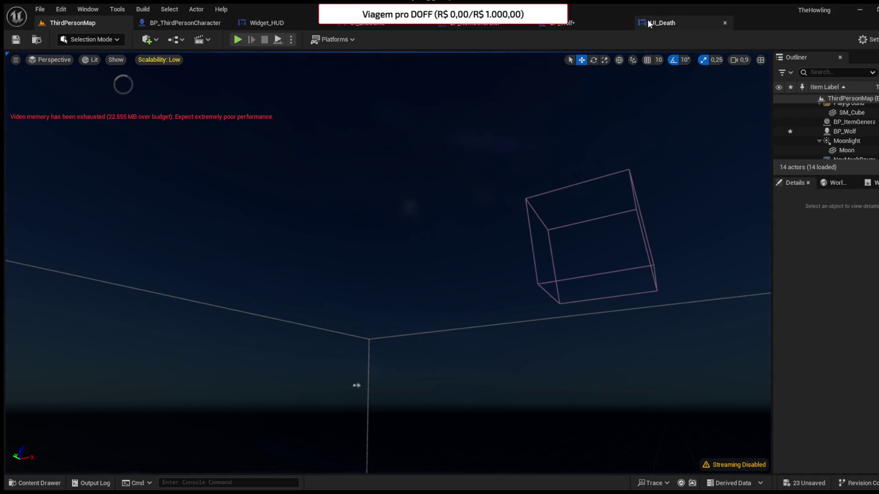
pyautogui.click(554, 24)
pyautogui.press('f')
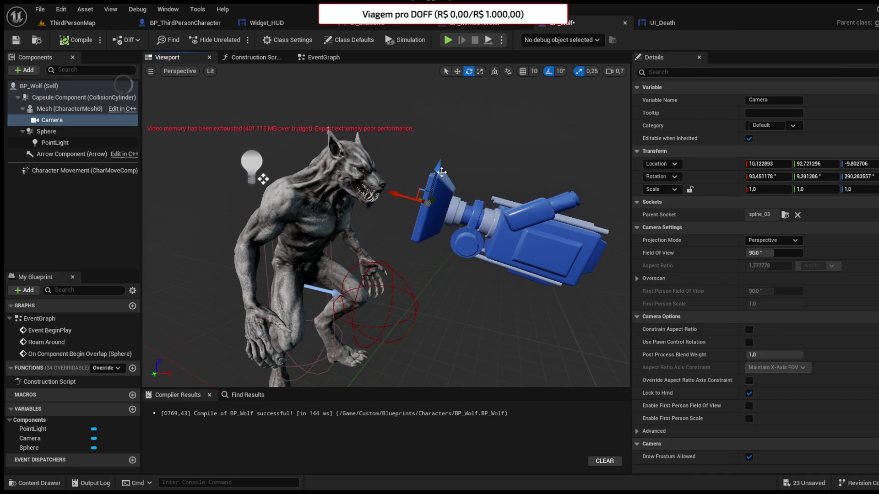
pyautogui.scroll(2, 442, 172)
pyautogui.moveTo(483, 181)
pyautogui.mouseDown()
pyautogui.moveTo(392, 209)
pyautogui.moveTo(457, 101)
pyautogui.mouseUp()
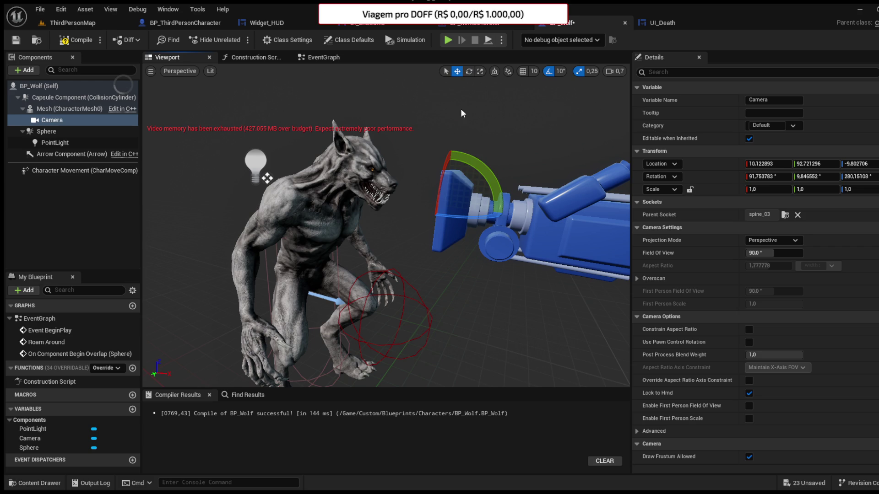
pyautogui.moveTo(446, 166)
pyautogui.mouseDown()
pyautogui.moveTo(451, 192)
pyautogui.moveTo(442, 147)
pyautogui.moveTo(469, 145)
pyautogui.mouseUp()
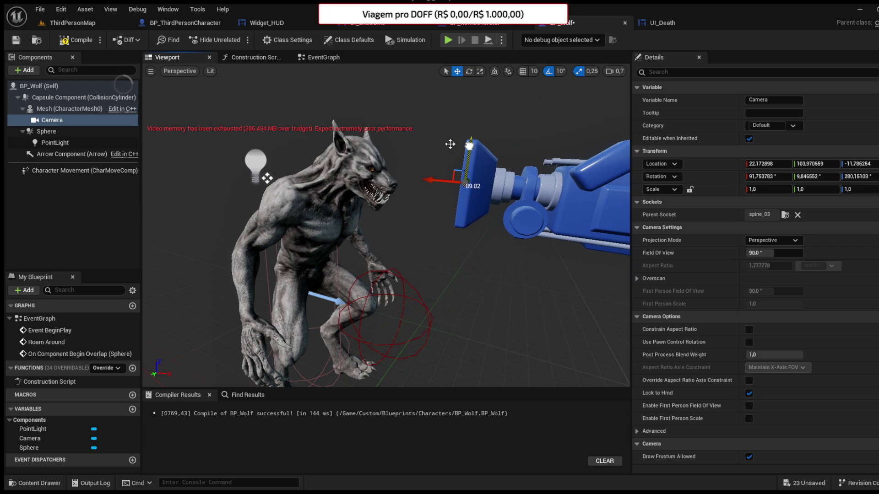
pyautogui.click(77, 45)
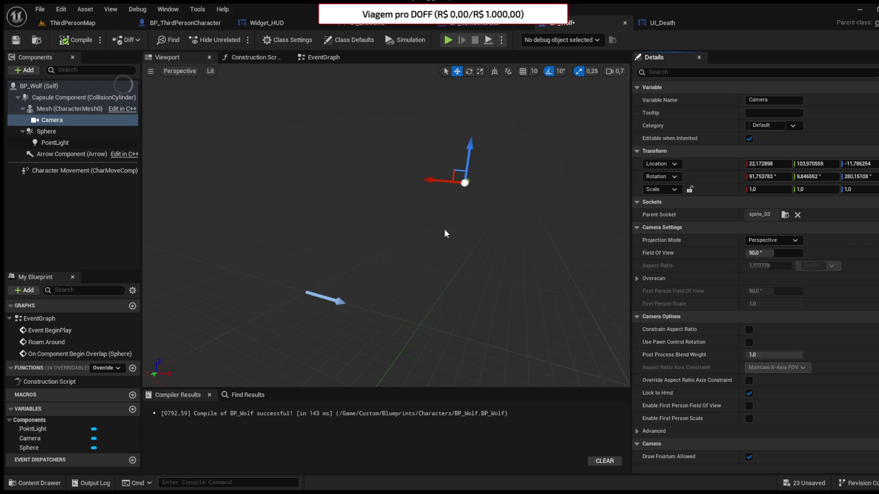
# Step: Playtest the level to check the adjusted werewolf close-up, then open the Custom/Audio sounds
pyautogui.click(63, 23)
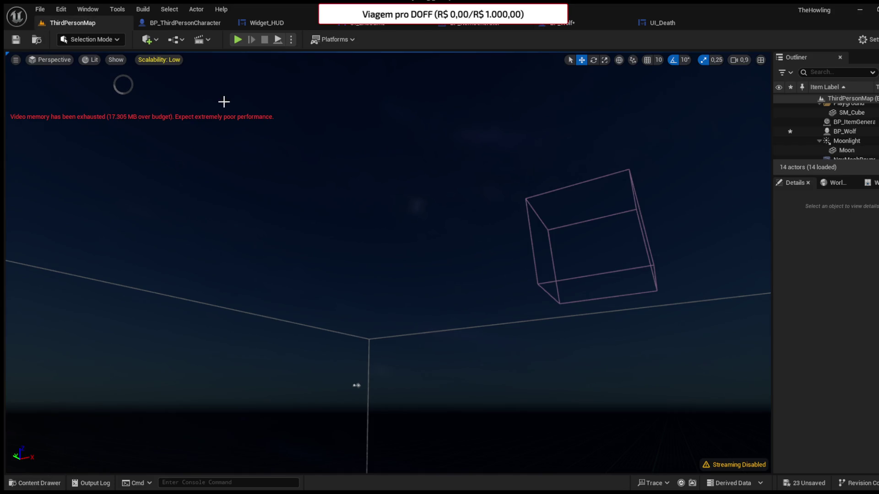
pyautogui.click(238, 39)
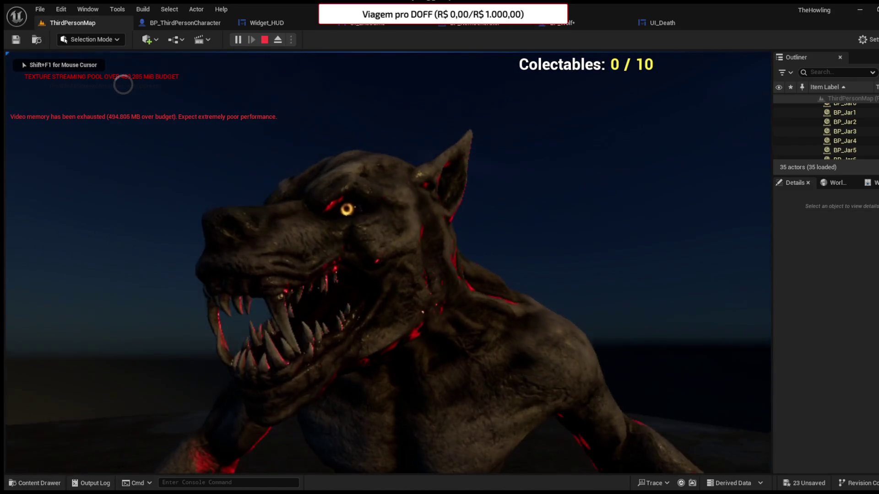
pyautogui.press('Escape')
pyautogui.moveTo(105, 105)
pyautogui.mouseDown()
pyautogui.moveTo(116, 68)
pyautogui.moveTo(133, 68)
pyautogui.mouseUp()
pyautogui.moveTo(31, 467); pyautogui.dragTo(31, 467)
pyautogui.click(39, 483)
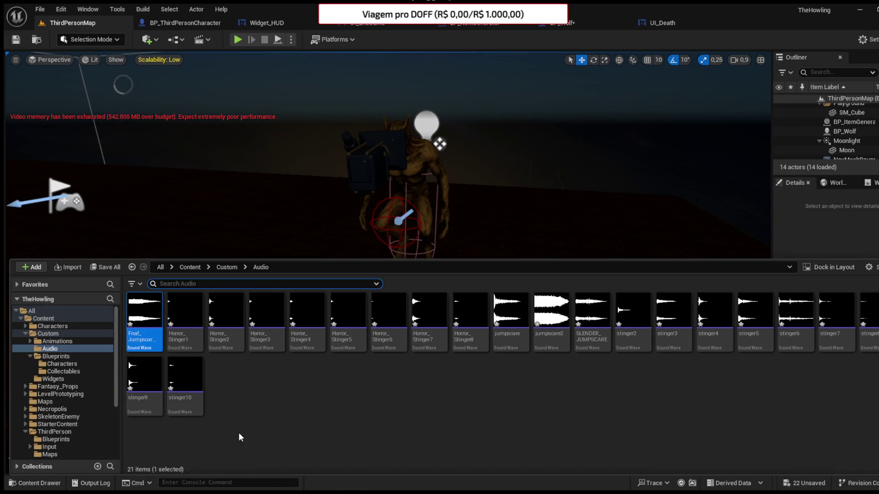
# Step: Open the Werewolf Animations folder and preview the Anim_Werewolf_attack1 animation
pyautogui.scroll(-4, 64, 423)
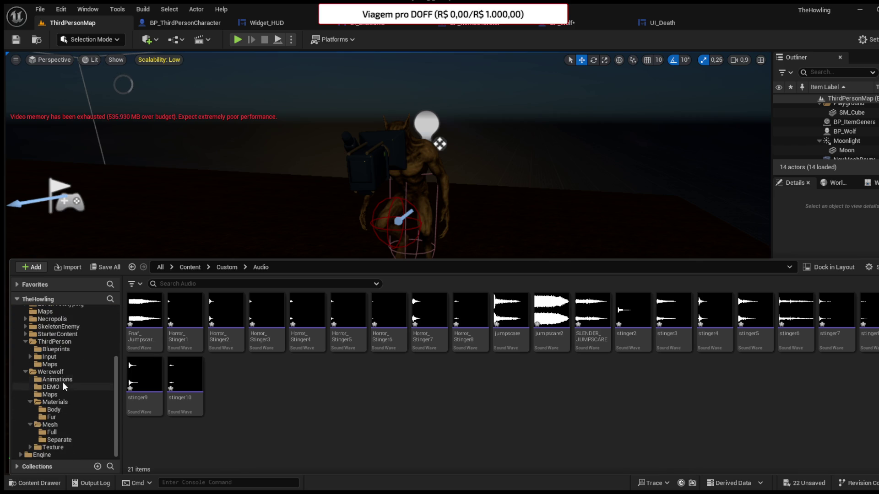
pyautogui.click(65, 379)
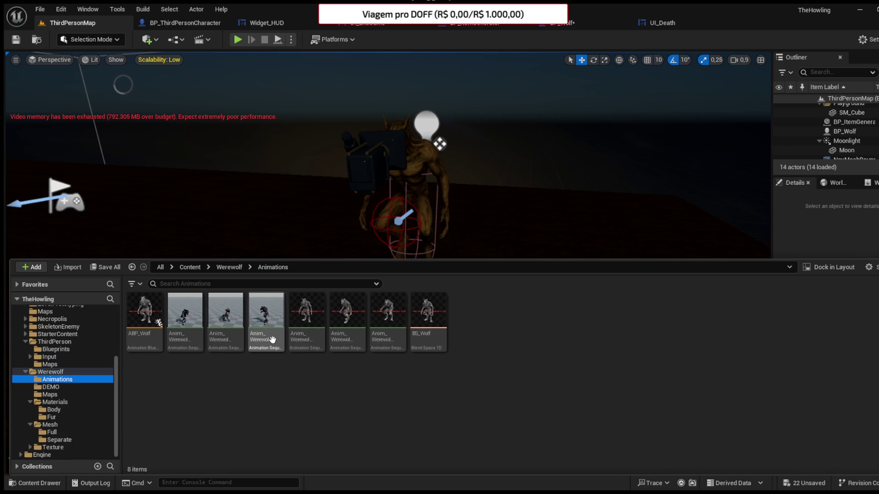
pyautogui.click(187, 339)
pyautogui.doubleClick(188, 339)
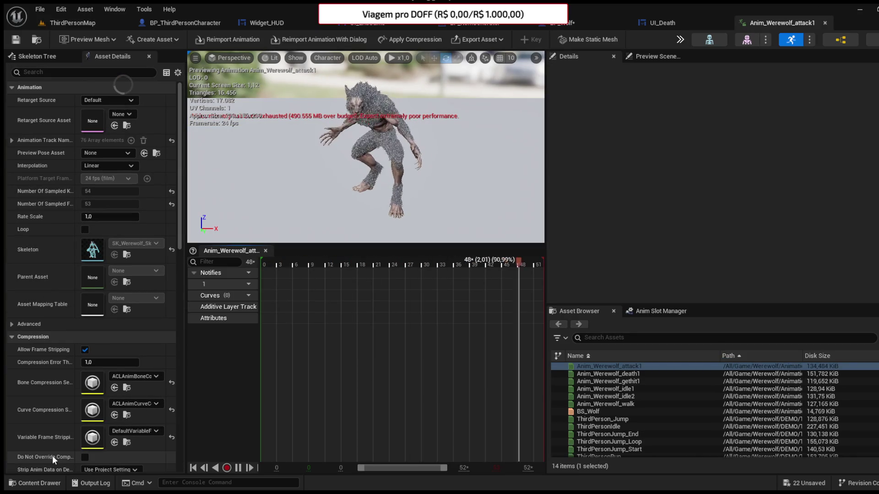
# Step: Preview ThirdPersonIdle, gethit1, attack1 and death1, then close the animation editor
pyautogui.scroll(-1, 670, 394)
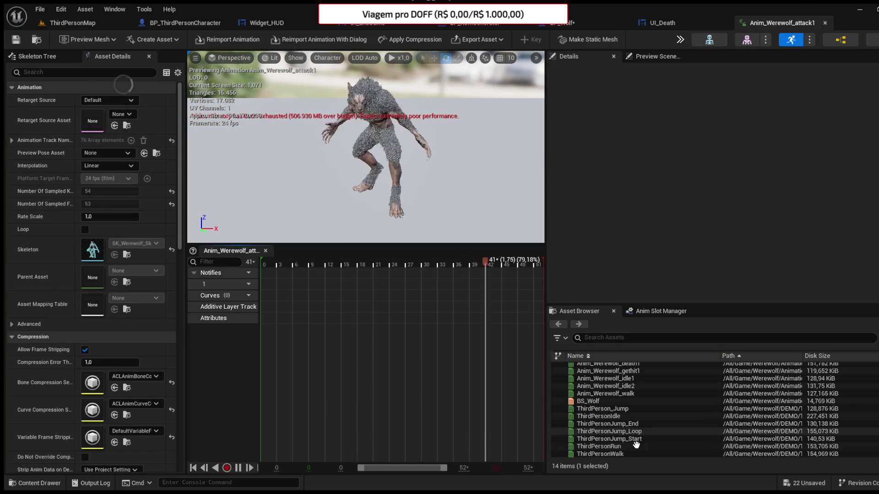
pyautogui.click(635, 416)
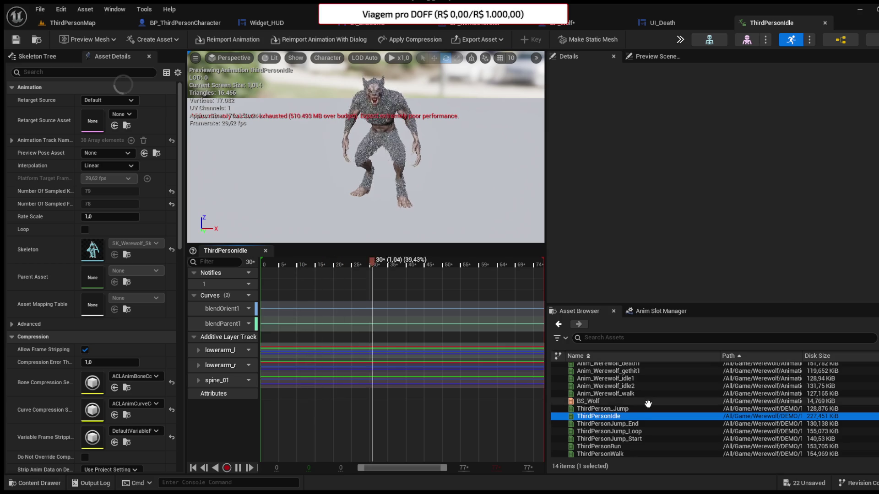
pyautogui.scroll(1, 637, 398)
pyautogui.click(640, 381)
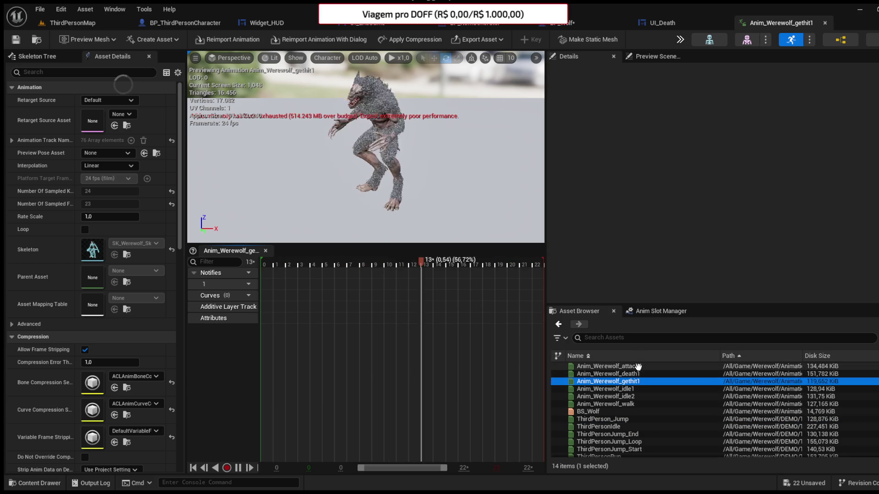
pyautogui.click(641, 367)
pyautogui.click(637, 374)
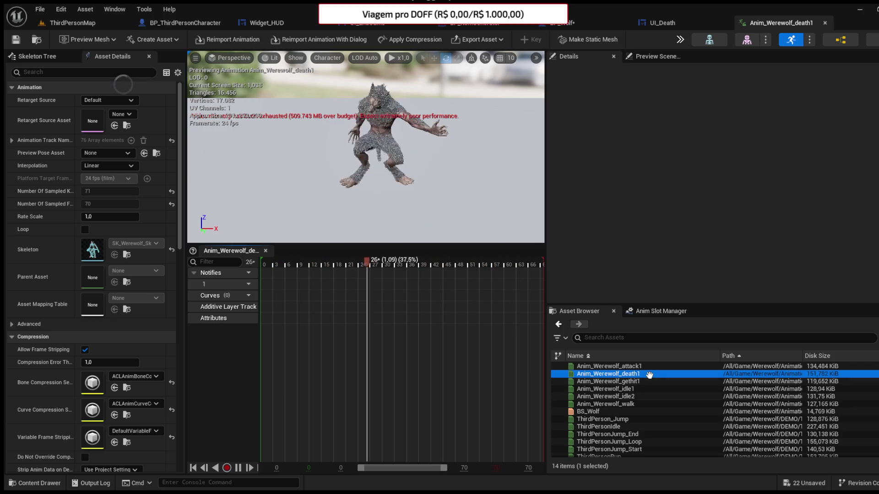
pyautogui.click(826, 23)
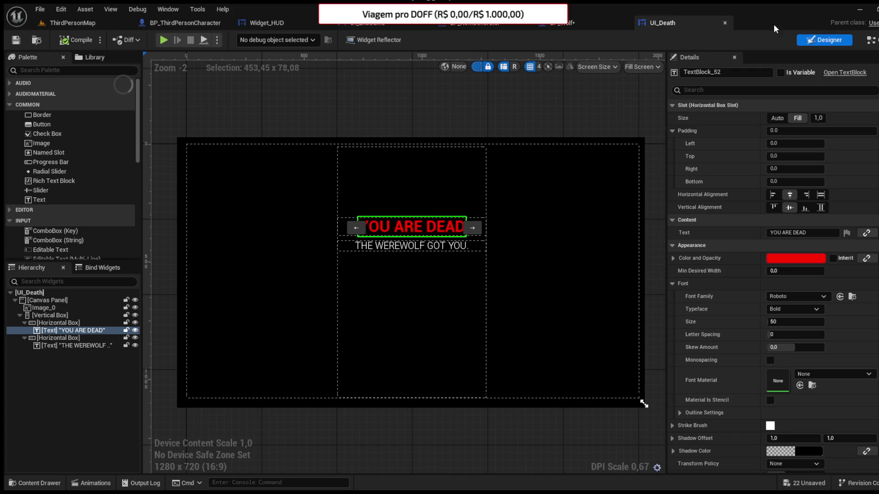
# Step: Playtest ThirdPersonMap starting at Colectables 0 / 10, then stop and return to BP_Wolf
pyautogui.click(71, 25)
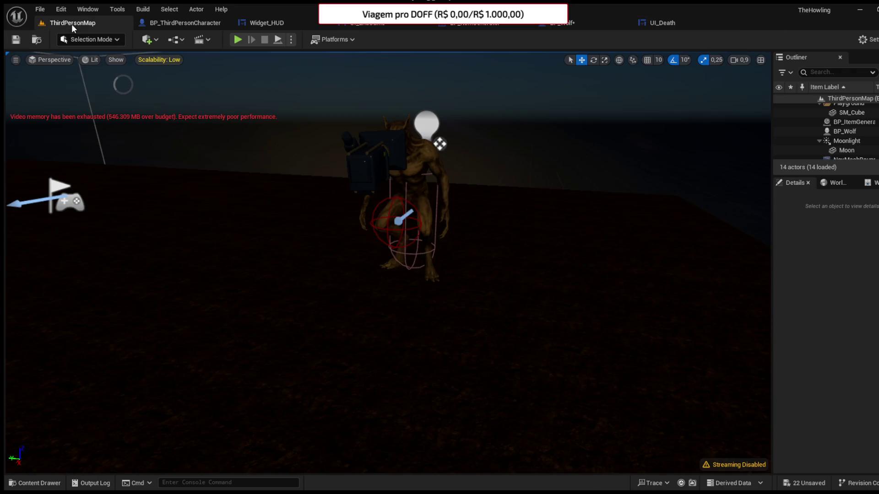
pyautogui.click(236, 39)
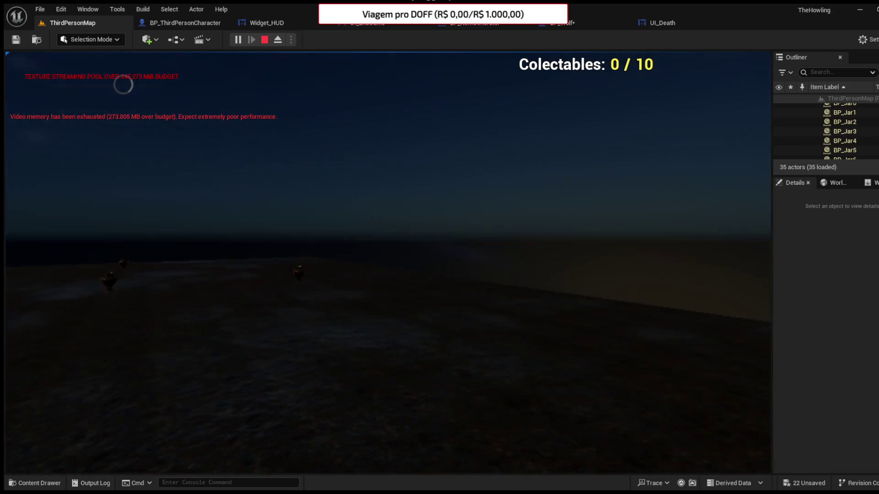
pyautogui.press('Escape')
pyautogui.click(578, 22)
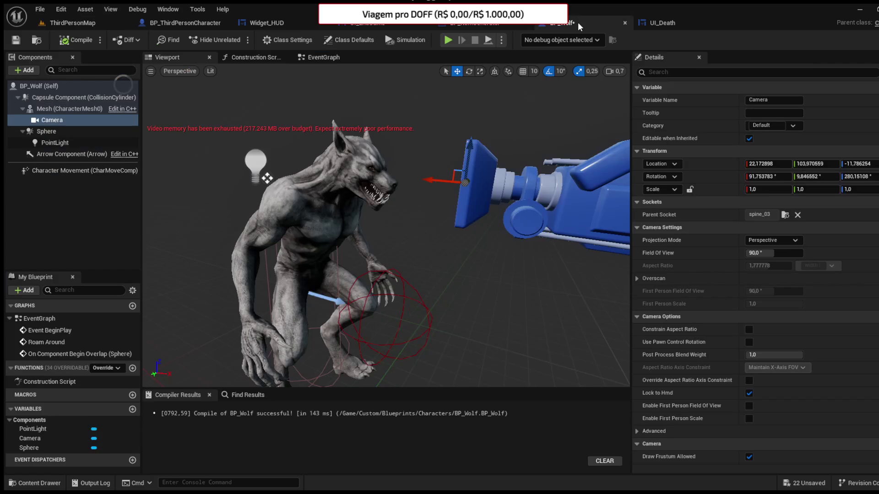
# Step: In BP_Wolf's EventGraph, set the death widget's Add to Viewport ZOrder to 3
pyautogui.click(320, 57)
pyautogui.scroll(4, 345, 292)
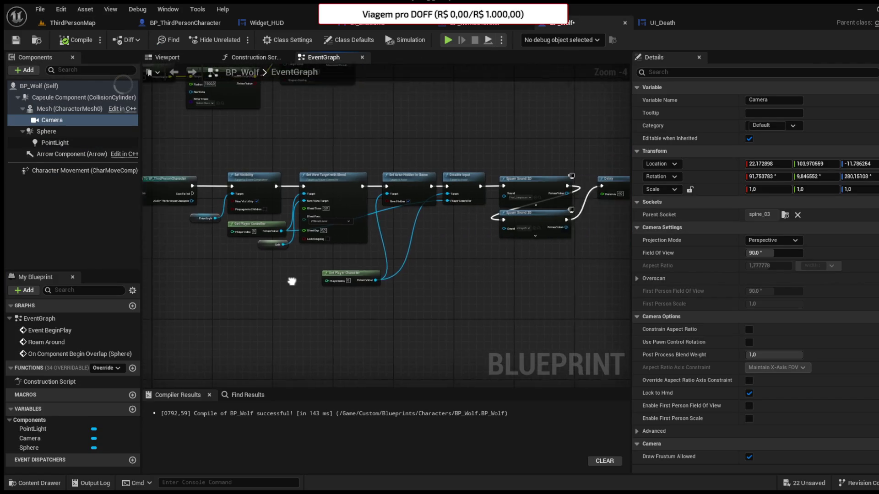
pyautogui.scroll(1, 460, 217)
pyautogui.moveTo(460, 217)
pyautogui.mouseDown()
pyautogui.moveTo(339, 216)
pyautogui.moveTo(505, 242)
pyautogui.mouseUp()
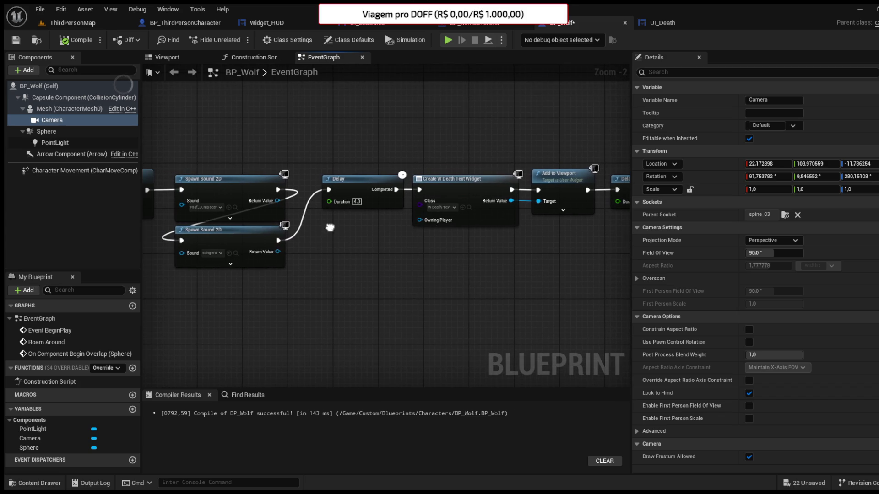
pyautogui.moveTo(539, 235)
pyautogui.mouseDown()
pyautogui.moveTo(437, 246)
pyautogui.moveTo(364, 234)
pyautogui.moveTo(406, 251)
pyautogui.mouseUp()
pyautogui.moveTo(378, 166); pyautogui.dragTo(347, 229)
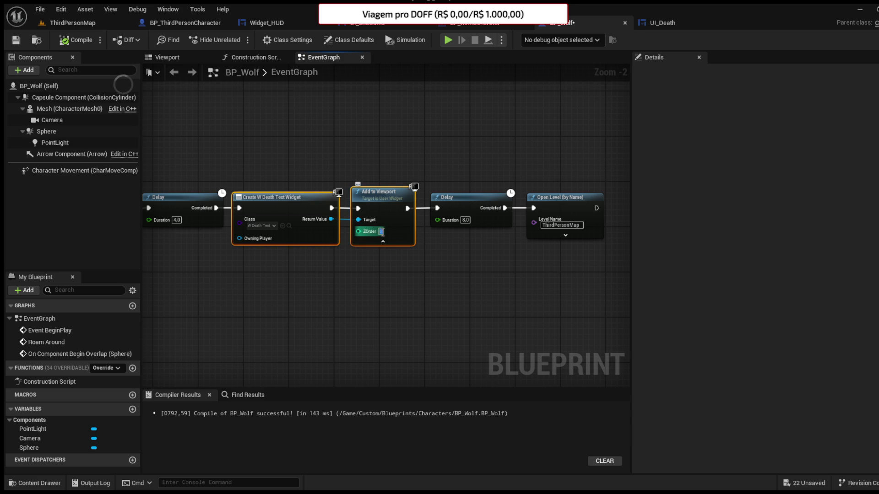
pyautogui.write('3')
pyautogui.click(433, 270)
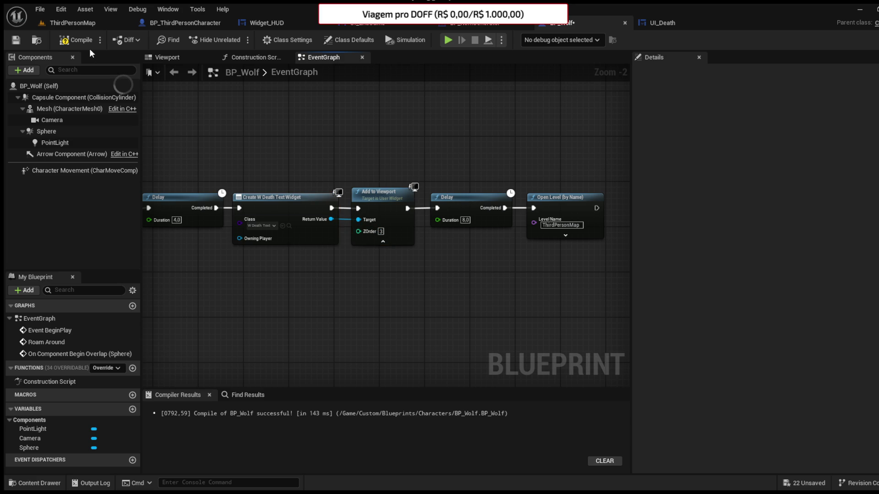
# Step: Shorten the Delay before the death screen to 2.0 seconds and compile
pyautogui.moveTo(501, 264); pyautogui.dragTo(523, 265)
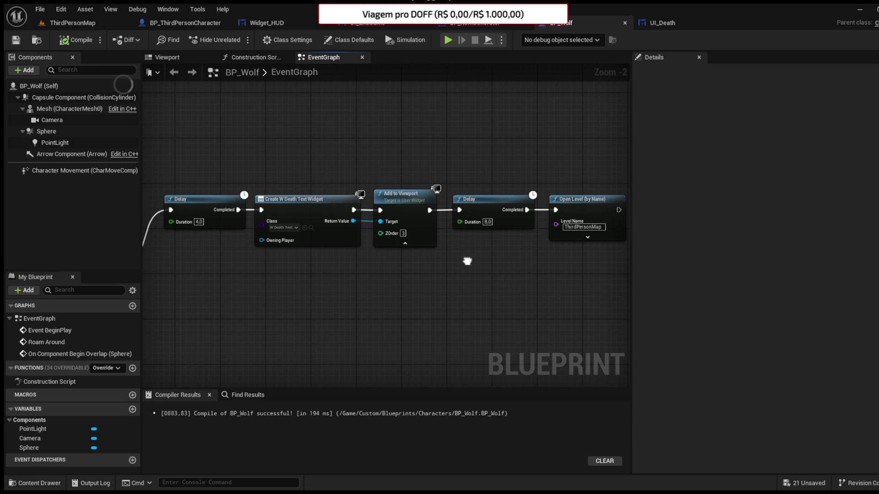
pyautogui.moveTo(467, 260)
pyautogui.mouseDown()
pyautogui.moveTo(428, 271)
pyautogui.moveTo(503, 244)
pyautogui.mouseUp()
pyautogui.scroll(-1, 429, 271)
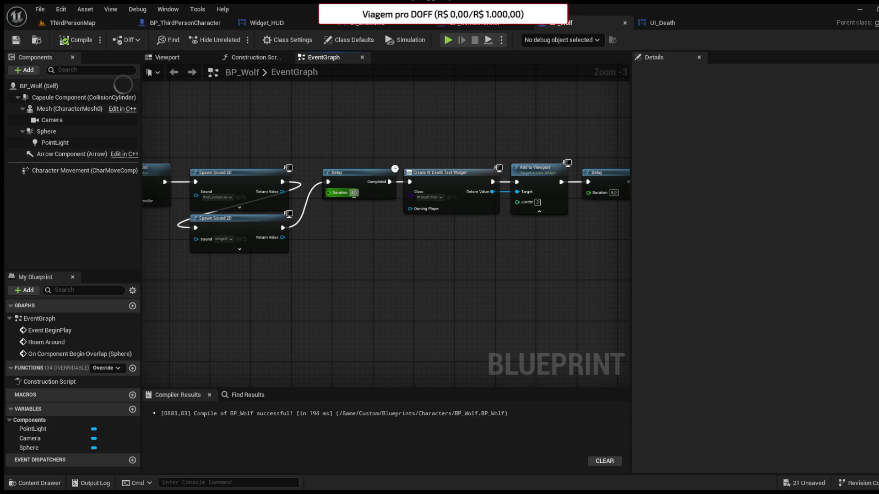
pyautogui.moveTo(449, 234); pyautogui.dragTo(317, 215)
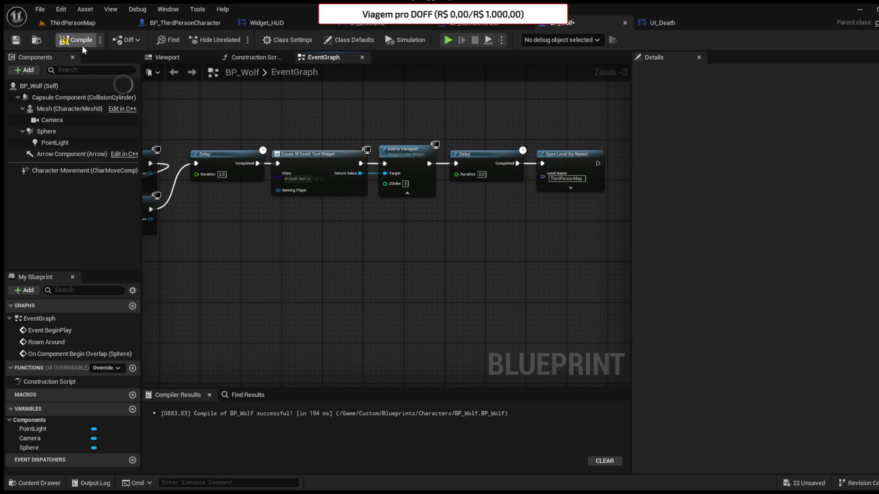
pyautogui.click(71, 22)
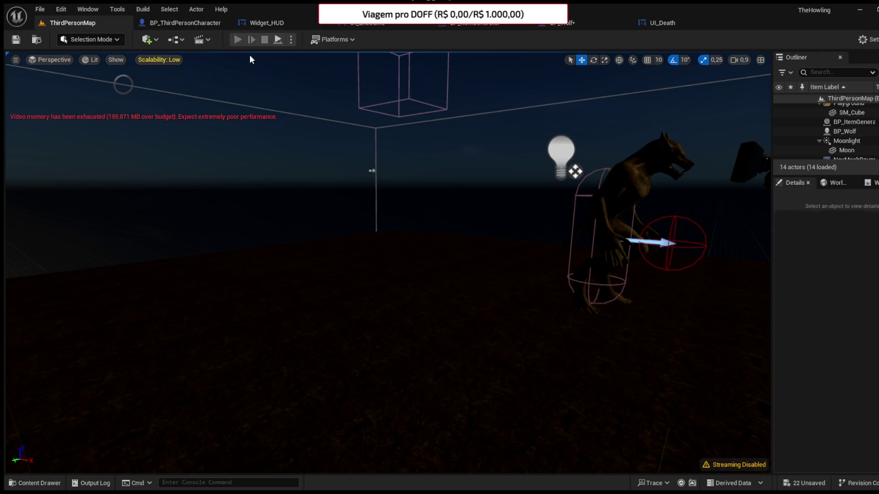
# Step: Run a quick playtest, stop it, and return to BP_Wolf's event graph
pyautogui.click(237, 41)
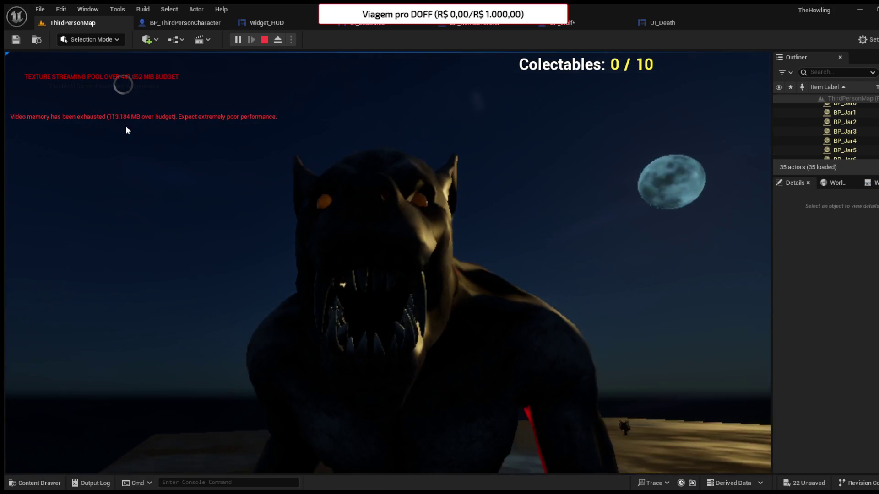
pyautogui.click(264, 39)
pyautogui.click(561, 22)
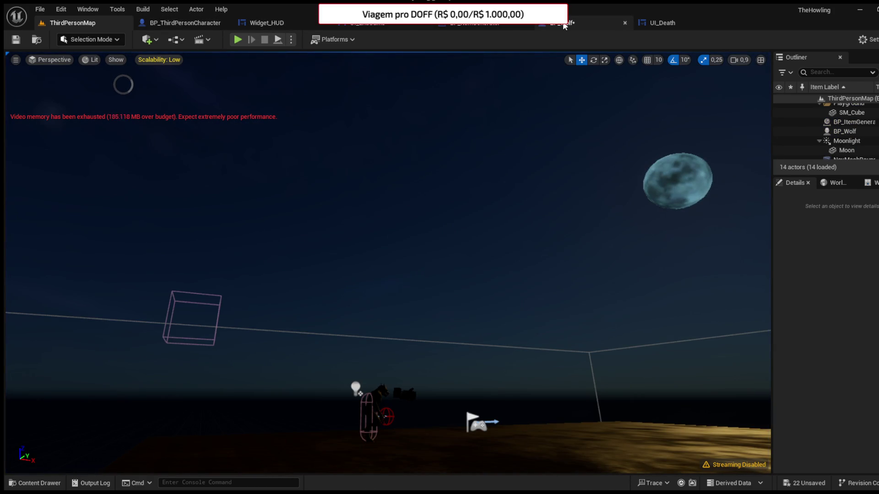
# Step: Unlink both Spawn Sound 2D nodes and wire Disable Input directly to the Delay
pyautogui.click(366, 232)
pyautogui.keyDown('alt'); pyautogui.click(379, 224); pyautogui.keyUp('alt')
pyautogui.moveTo(379, 224); pyautogui.dragTo(543, 225)
pyautogui.click(498, 269)
pyautogui.keyDown('alt'); pyautogui.click(497, 269); pyautogui.keyUp('alt')
pyautogui.moveTo(583, 273); pyautogui.dragTo(375, 259)
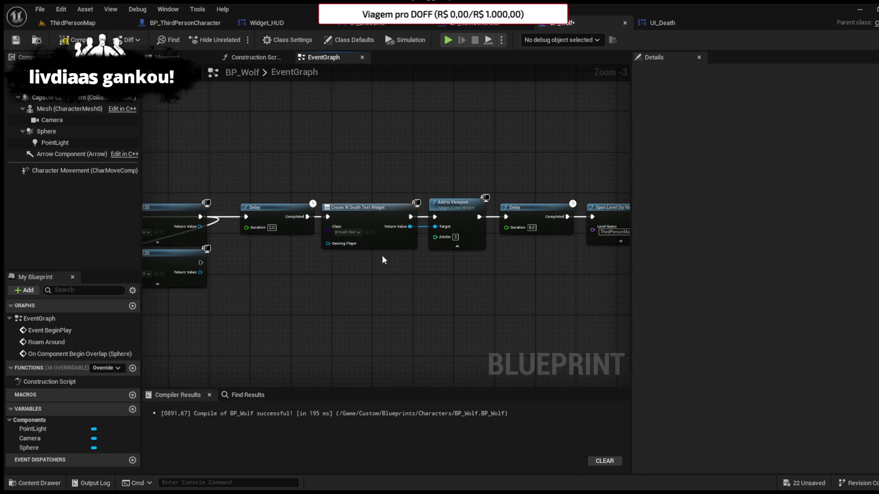
pyautogui.scroll(2, 359, 240)
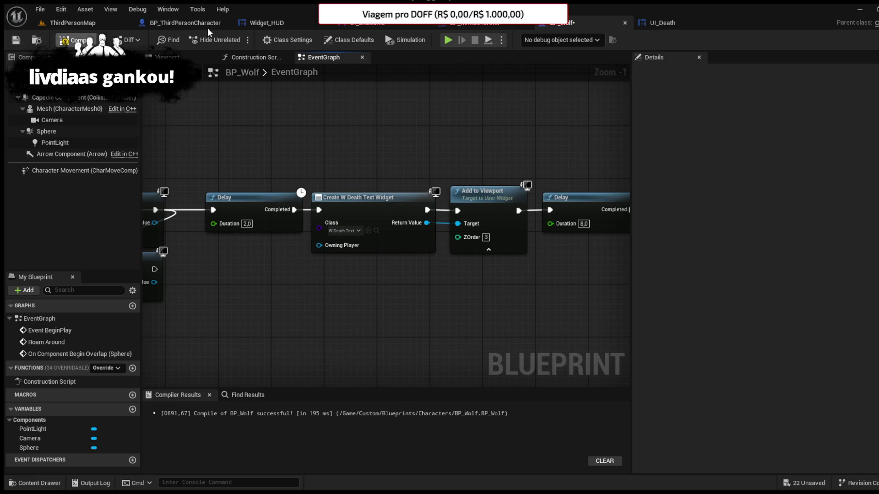
# Step: Check the UI_Death screen design, then compile BP_Wolf
pyautogui.click(660, 27)
pyautogui.click(480, 126)
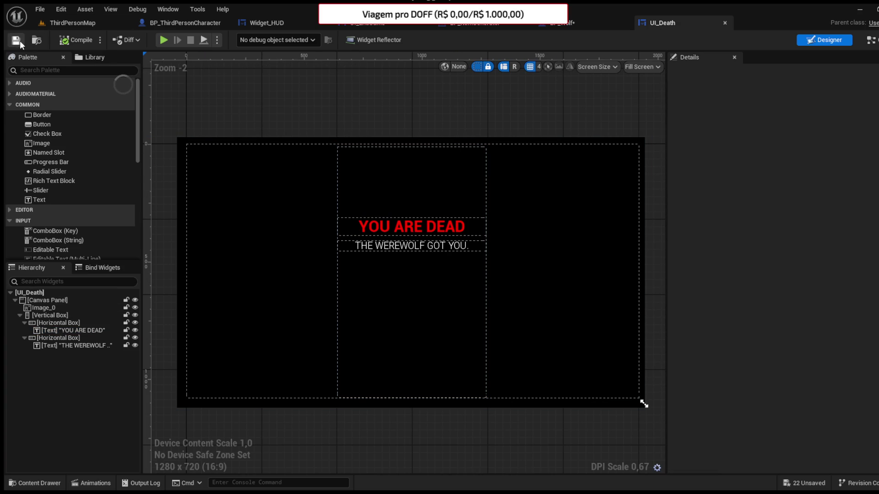
pyautogui.click(563, 26)
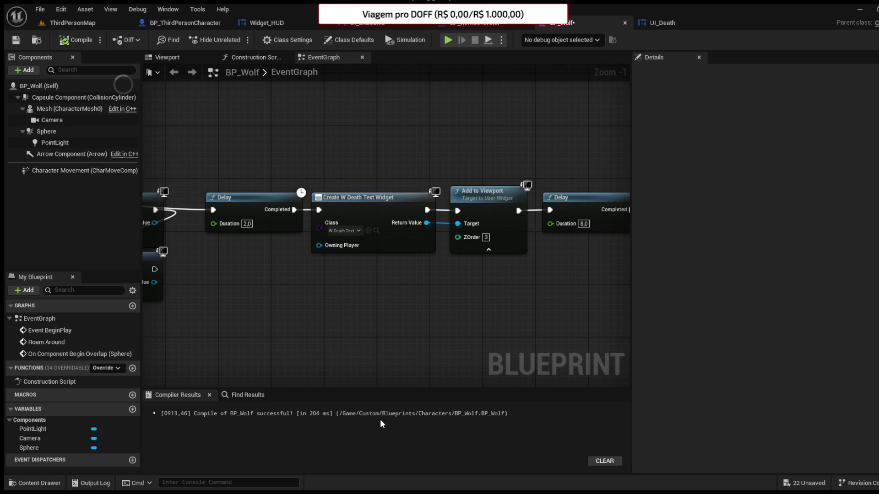
pyautogui.click(94, 40)
pyautogui.click(91, 25)
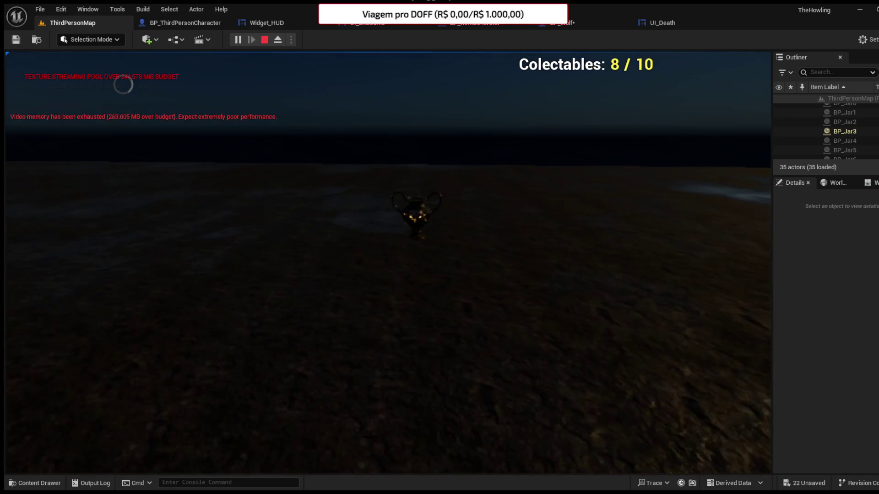
# Step: Walk to the remaining jars and collect each with E until Colectables reaches 10 / 10
pyautogui.press('e')
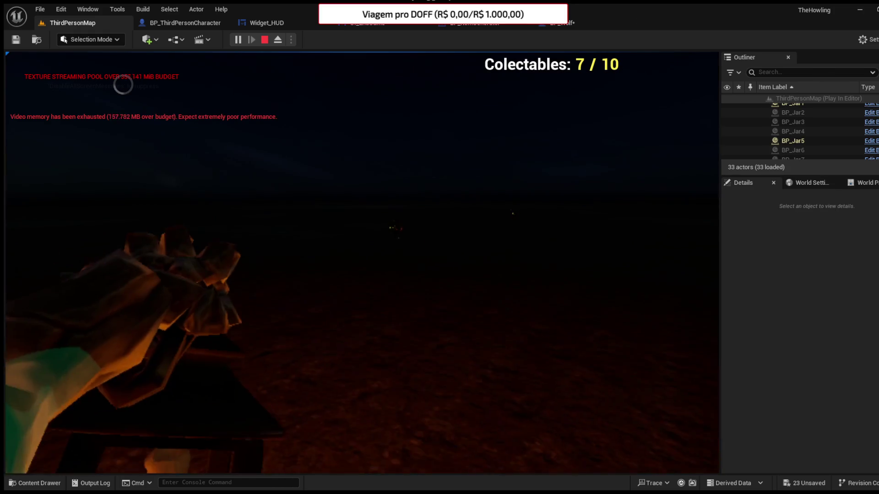
pyautogui.press('w')
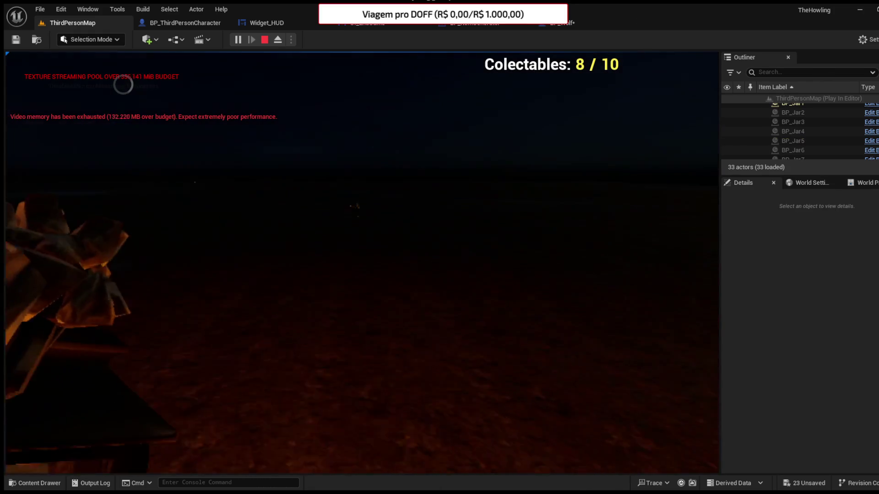
pyautogui.press('e')
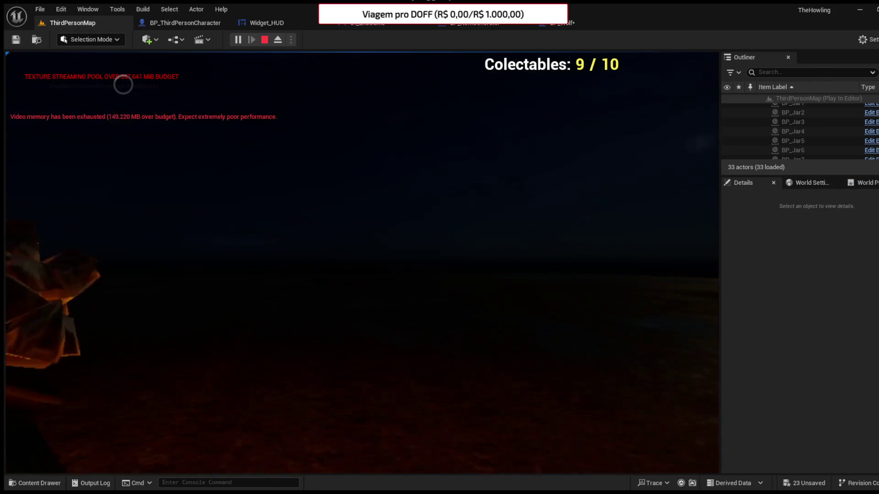
pyautogui.press('a')
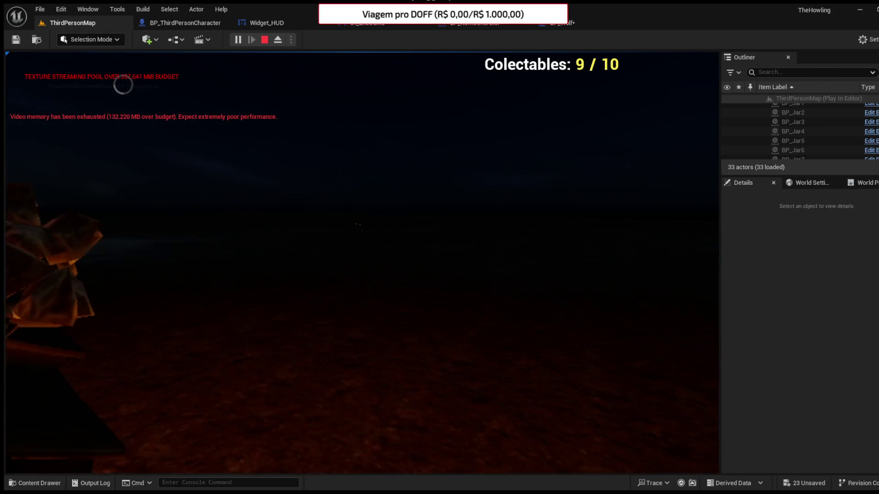
pyautogui.press('a')
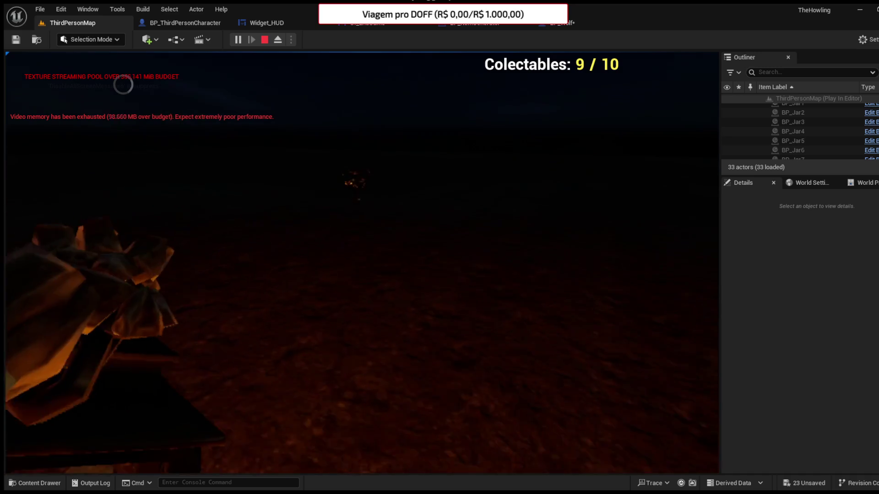
pyautogui.press('w')
pyautogui.press('e')
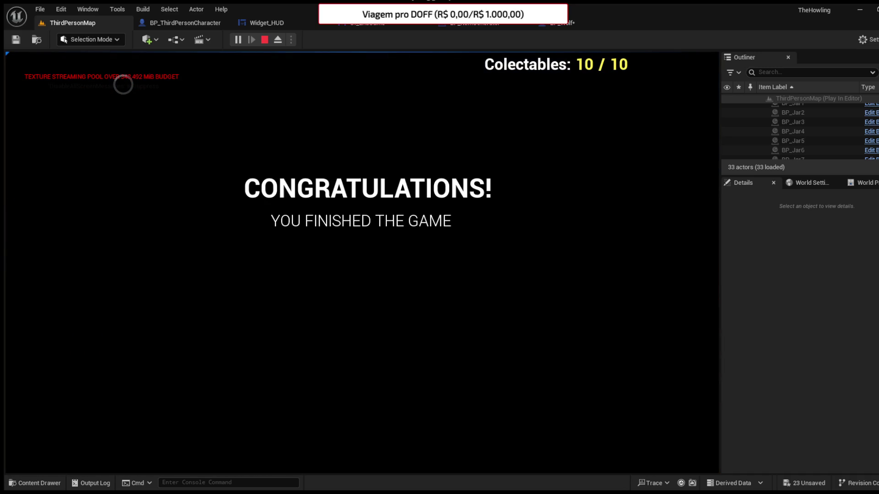
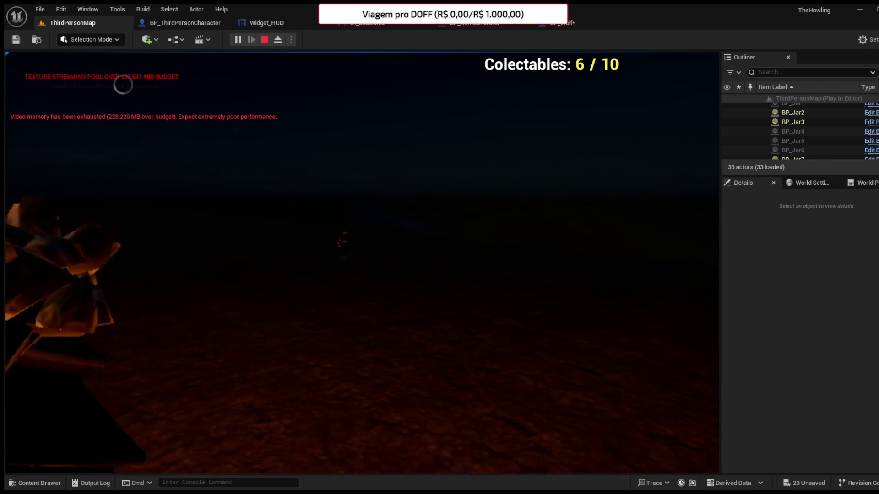
# Step: Collect three more jars with E until the counter reads 9 / 10, then stop play
pyautogui.press('e')
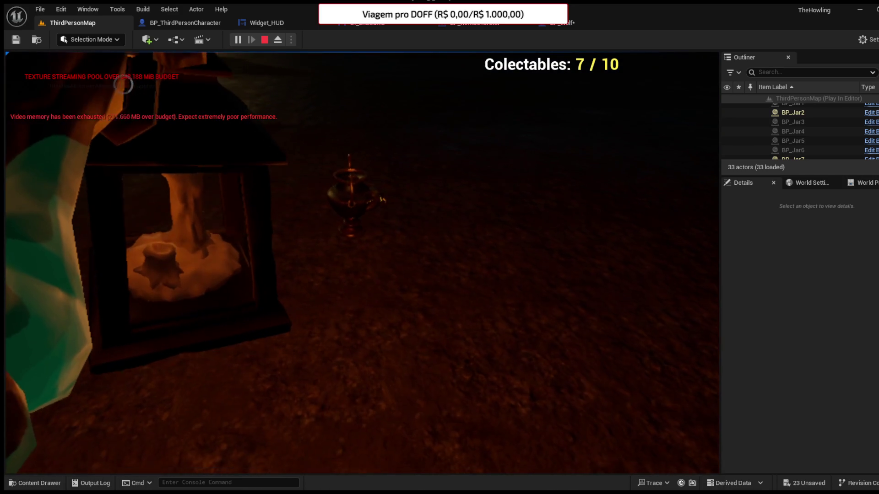
pyautogui.press('e')
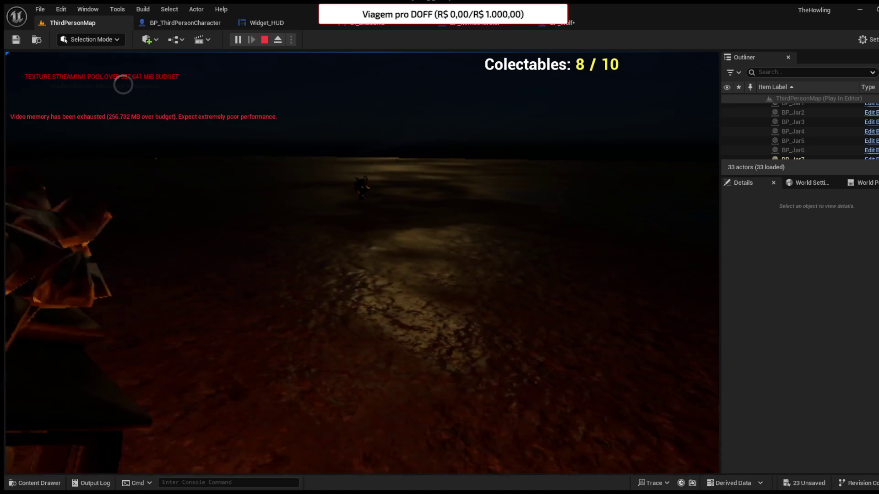
pyautogui.press('e')
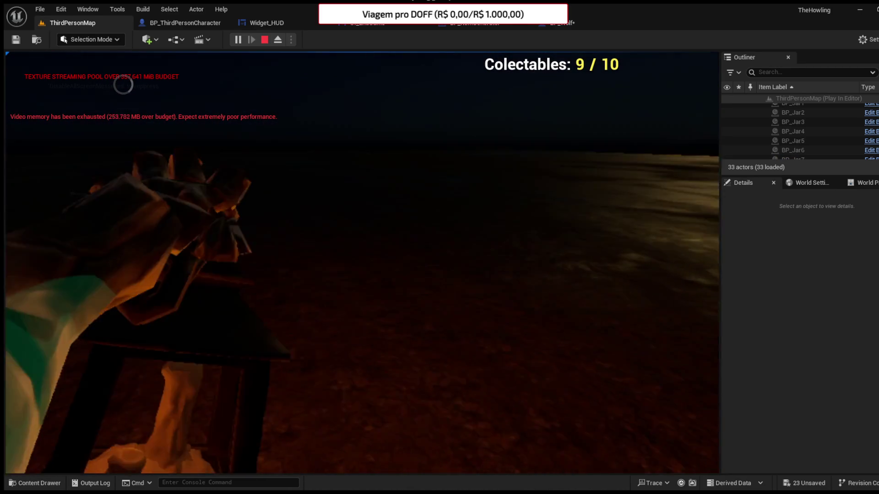
pyautogui.press('Escape')
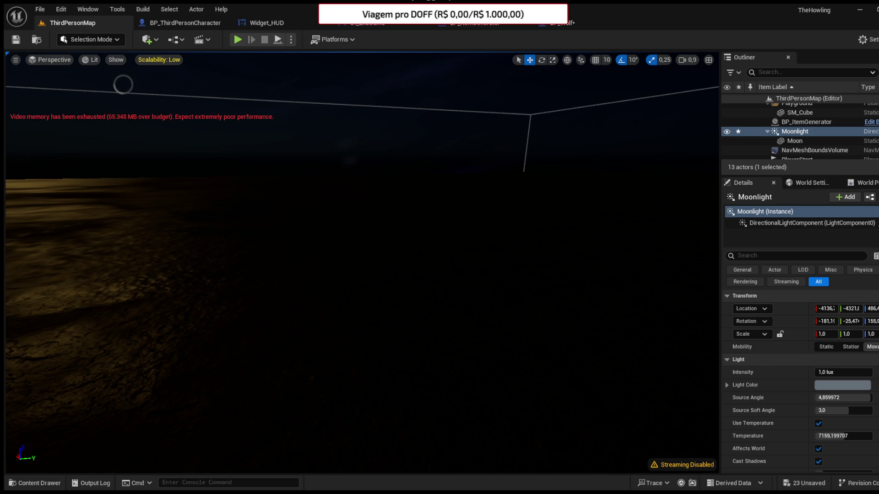
# Step: Switch to the Widget_HUD blueprint and show its Designer view
pyautogui.moveTo(455, 271); pyautogui.dragTo(448, 247)
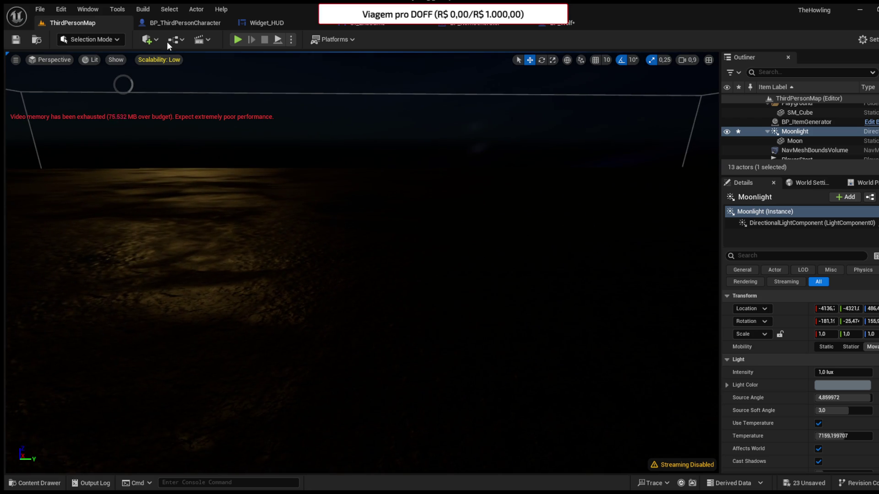
pyautogui.click(256, 21)
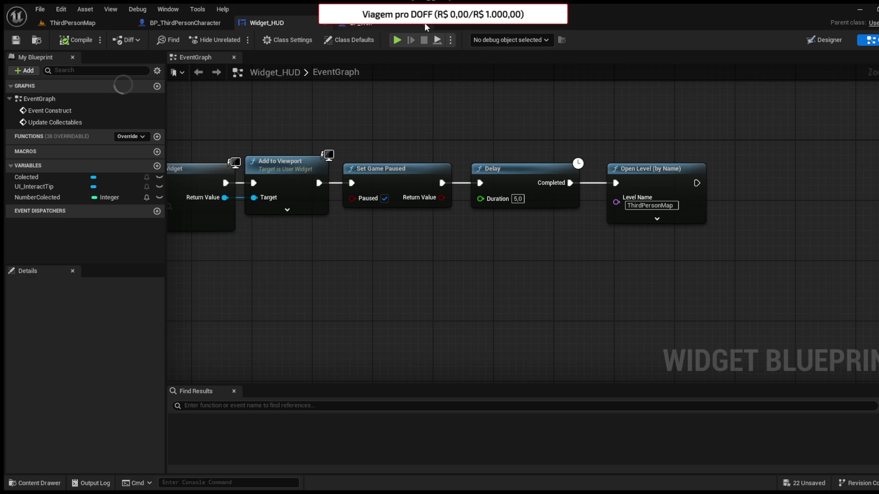
pyautogui.hotkey('shift', 'F12')
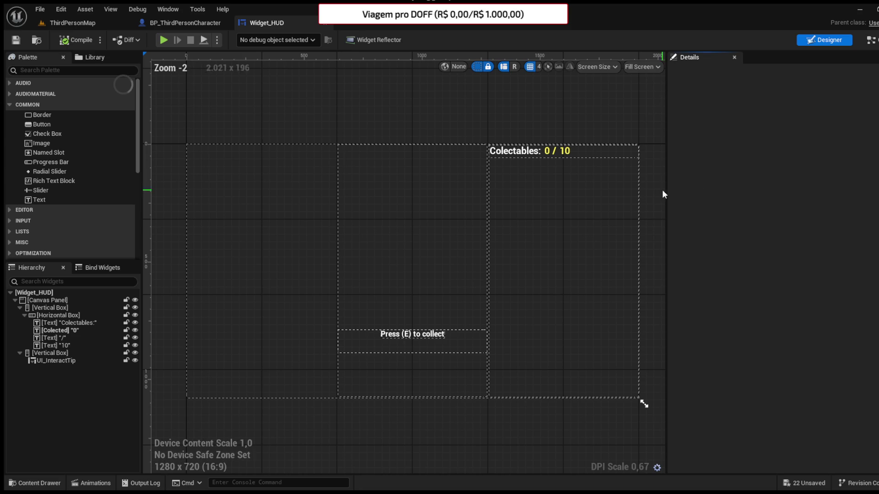
# Step: Browse the Content Drawer to the Content/Custom/Widgets folder
pyautogui.click(52, 482)
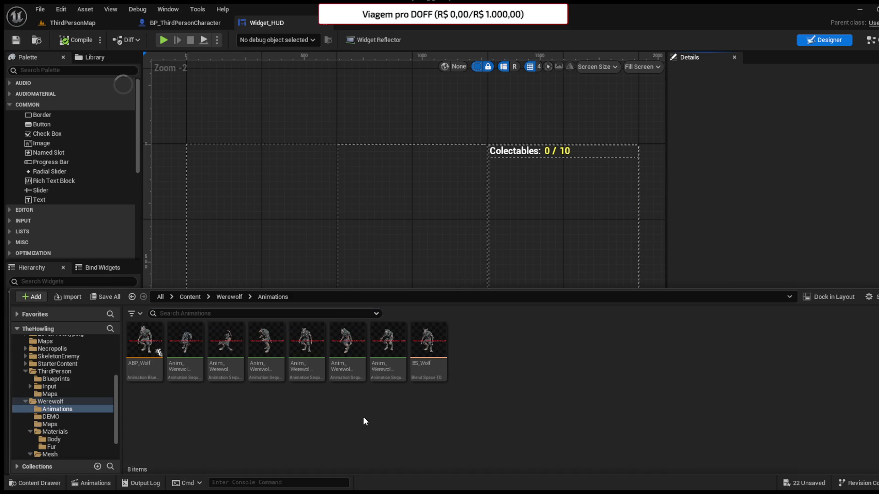
pyautogui.scroll(5, 61, 397)
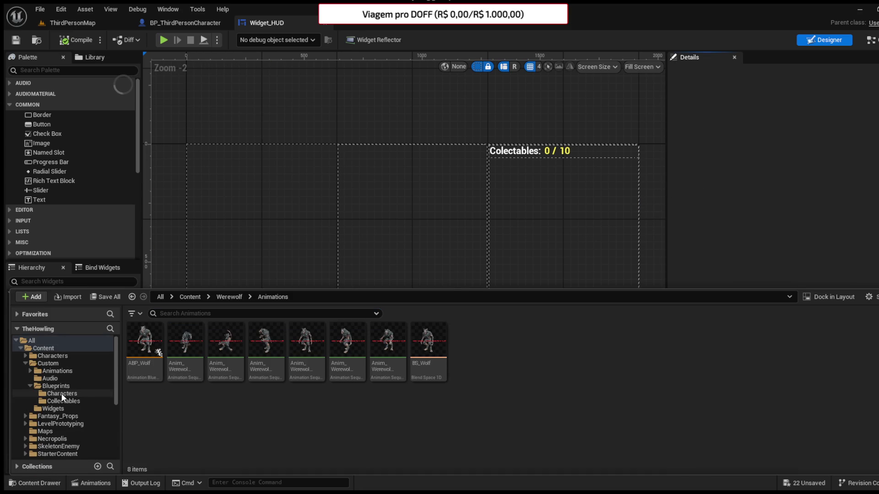
pyautogui.click(59, 402)
pyautogui.click(60, 387)
pyautogui.click(54, 408)
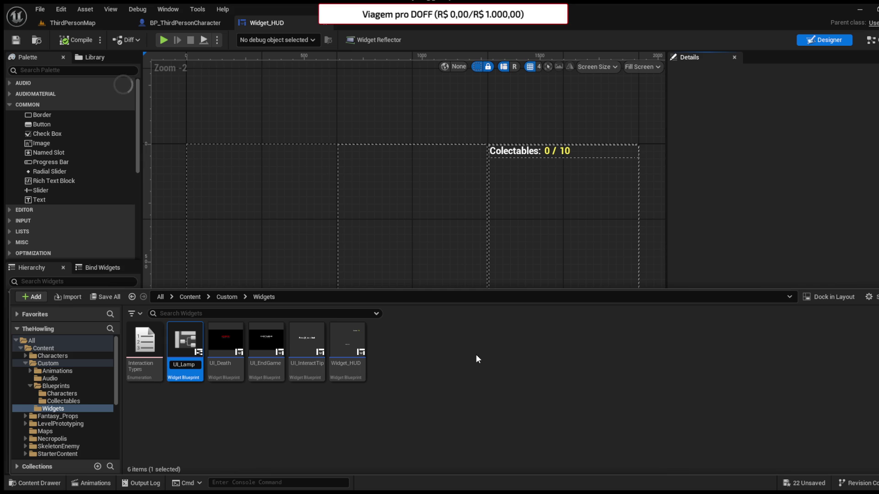
# Step: Create the UI_LampDuration widget blueprint, open it, and drop a Size Box onto its canvas
pyautogui.write('Duration')
pyautogui.press('Return')
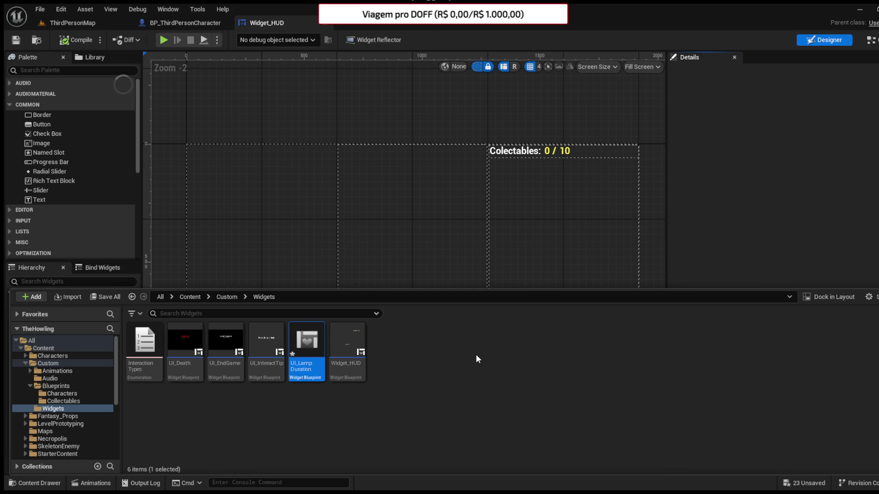
pyautogui.press('Return')
pyautogui.scroll(-2, 54, 174)
pyautogui.scroll(2, 49, 175)
pyautogui.scroll(-5, 46, 202)
pyautogui.moveTo(44, 250); pyautogui.dragTo(321, 235)
# Step: Preview the widget at Desired size and tick the Size Box's Width and Height Override
pyautogui.click(641, 66)
pyautogui.click(646, 112)
pyautogui.click(682, 119)
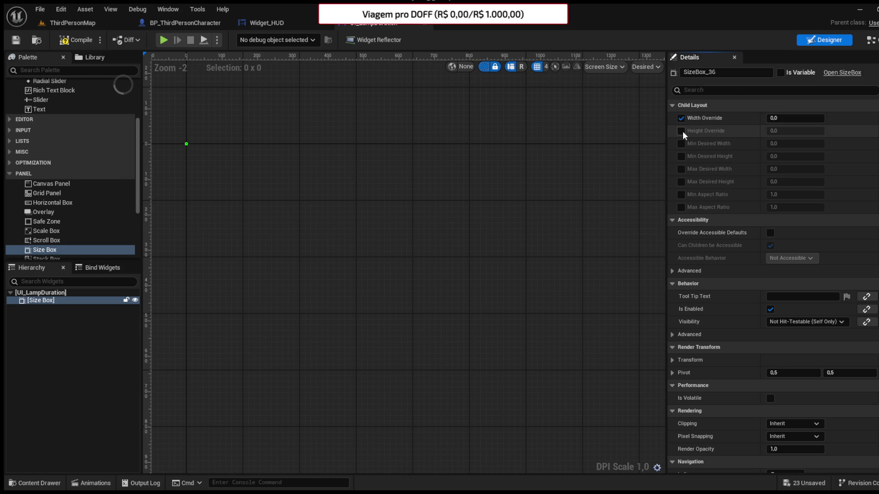
pyautogui.click(681, 131)
# Step: Set the Size Box overrides to 100 wide by 500 tall, fixing a swapped entry
pyautogui.write('0')
pyautogui.click(779, 130)
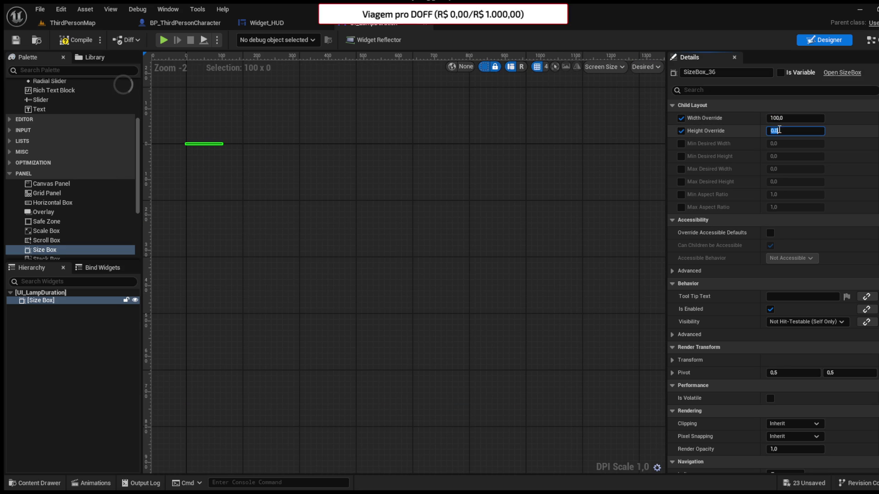
pyautogui.write('00')
pyautogui.press('Return')
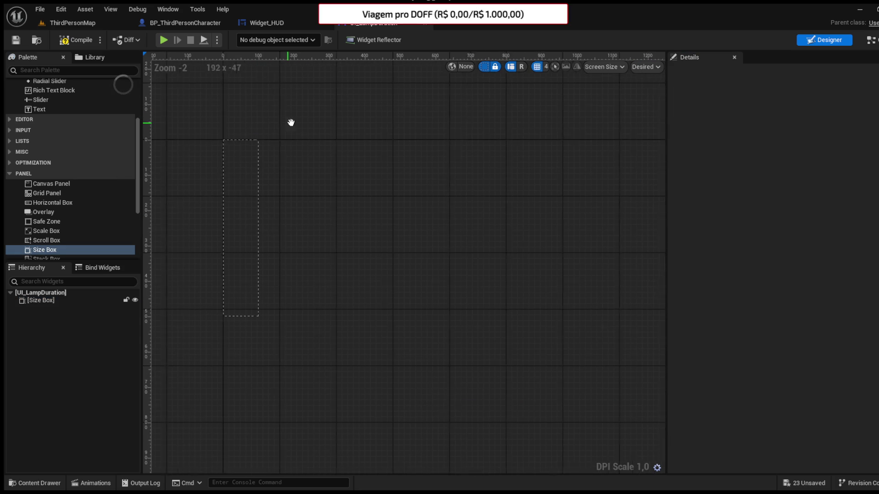
pyautogui.click(783, 131)
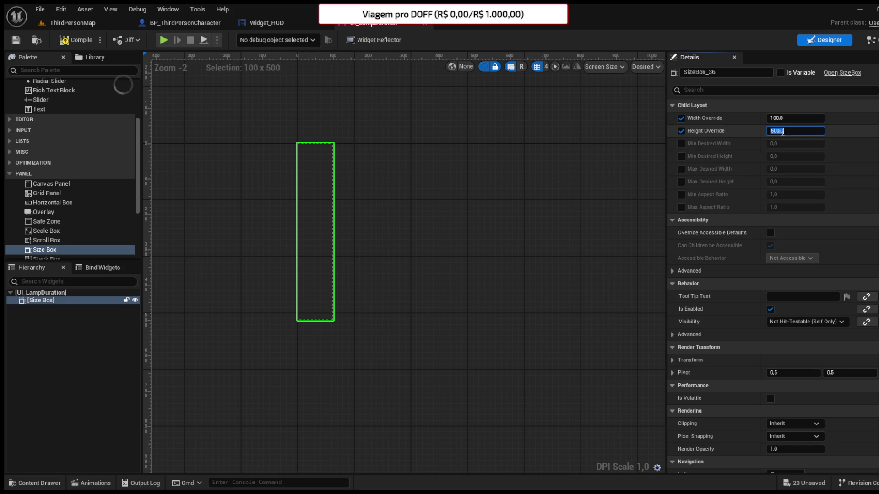
pyautogui.write('00')
pyautogui.click(783, 118)
pyautogui.write('500')
pyautogui.press('Return')
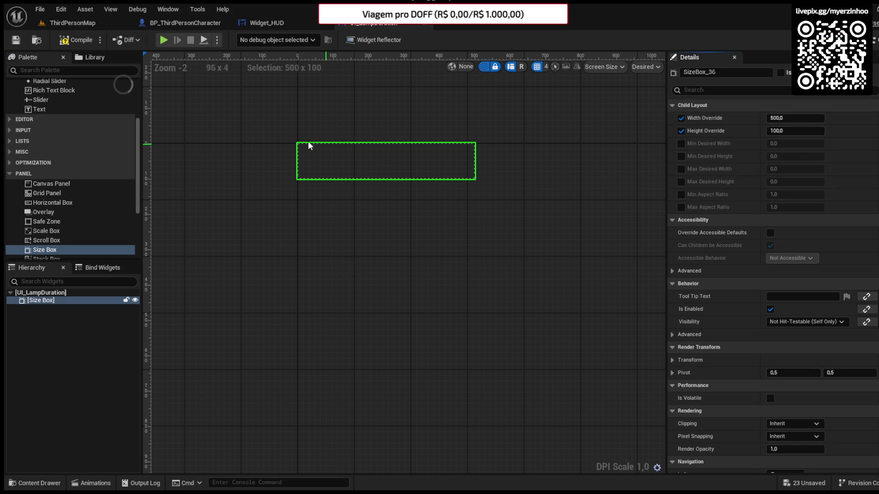
pyautogui.scroll(3, 341, 152)
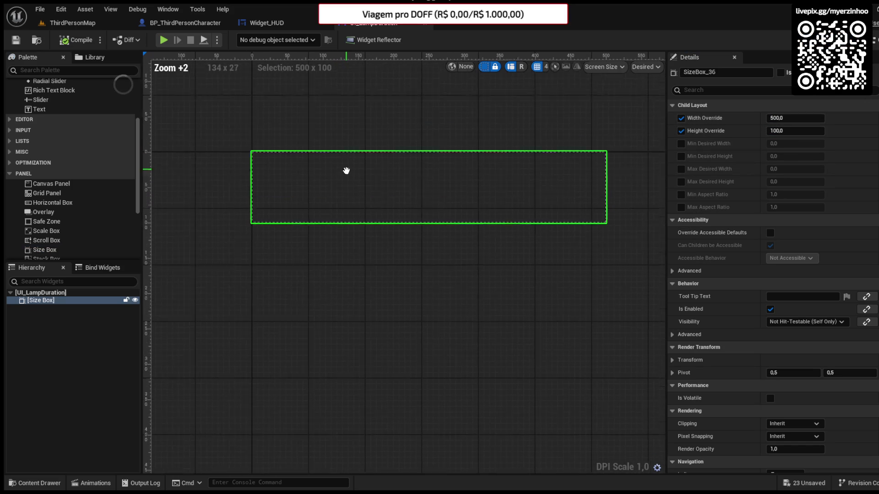
pyautogui.click(784, 131)
pyautogui.write('500')
pyautogui.click(784, 119)
pyautogui.write('100')
pyautogui.press('Return')
pyautogui.press('Home')
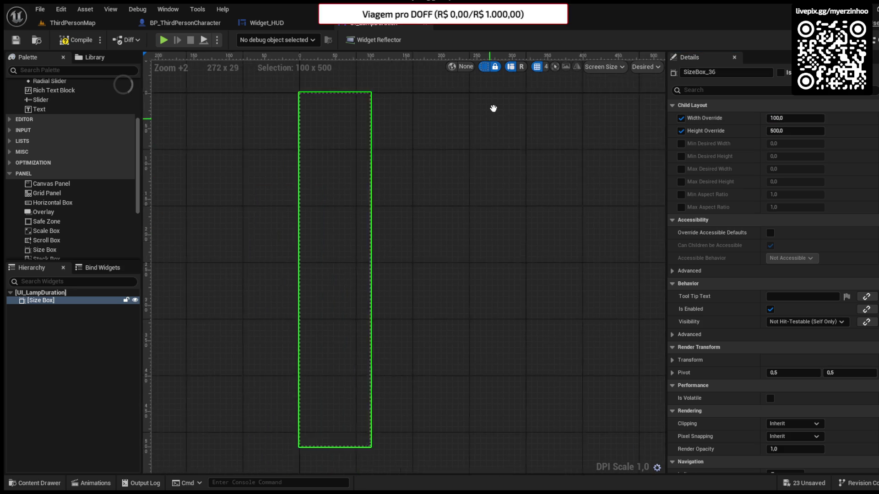
# Step: Add a Vertical Box inside the Size Box, then compile and save UI_LampDuration
pyautogui.click(77, 47)
pyautogui.scroll(-3, 41, 151)
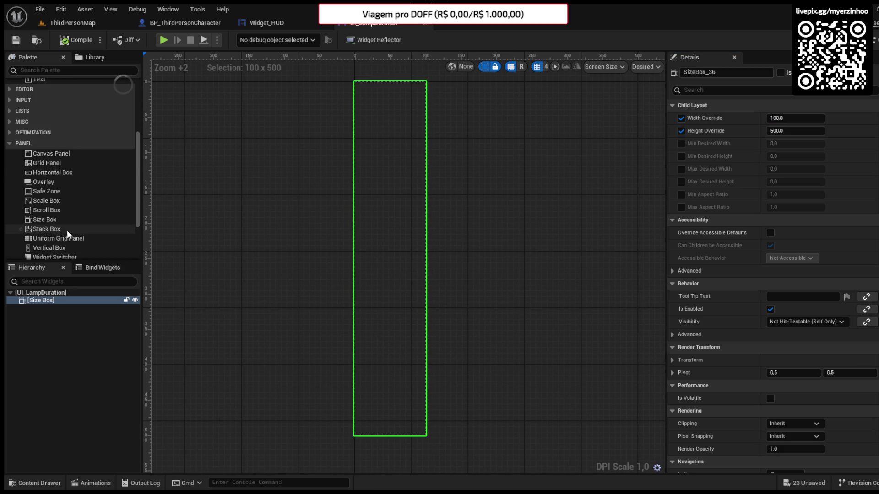
pyautogui.moveTo(43, 202); pyautogui.dragTo(27, 306)
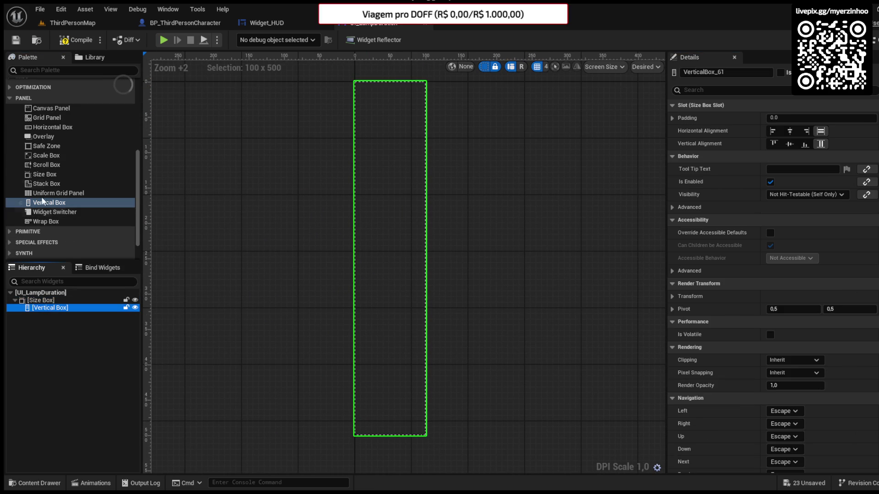
pyautogui.scroll(3, 46, 193)
pyautogui.click(75, 40)
pyautogui.click(16, 40)
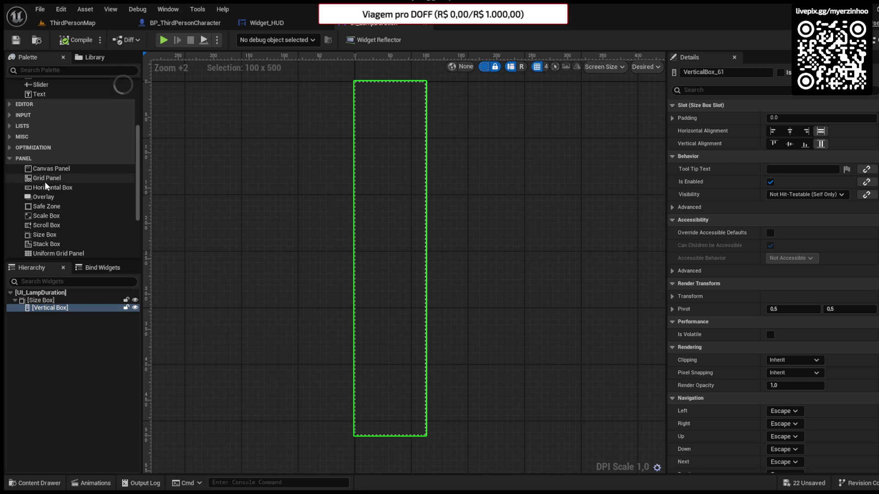
pyautogui.scroll(5, 41, 159)
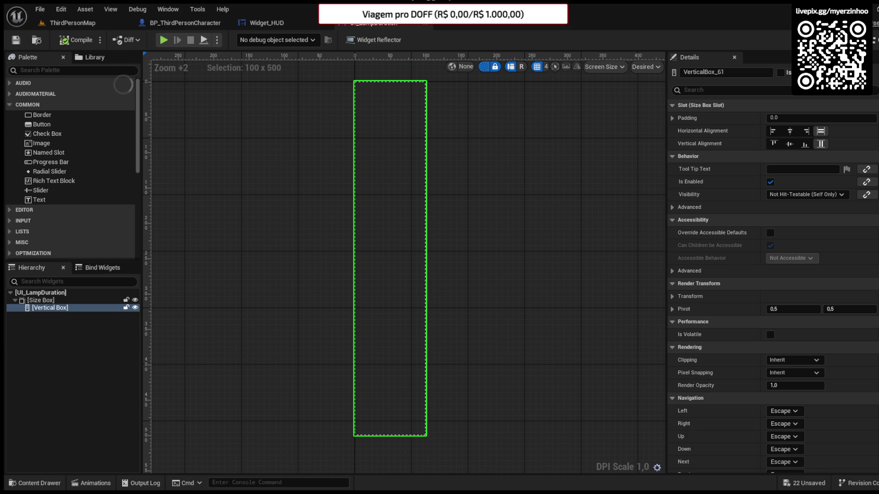
pyautogui.click(57, 143)
# Step: Add an Image and a second Size Box to the Vertical Box, with 100 × 100 overrides
pyautogui.moveTo(45, 144)
pyautogui.mouseDown()
pyautogui.moveTo(42, 319)
pyautogui.moveTo(49, 309)
pyautogui.mouseUp()
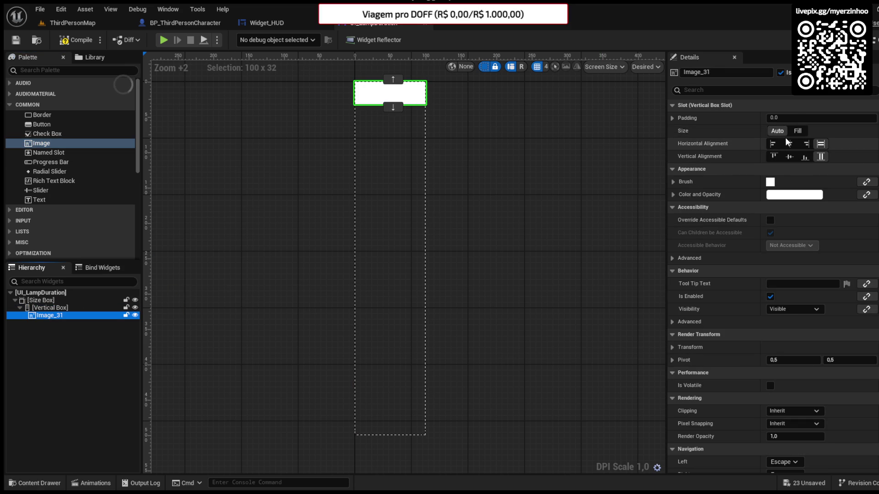
pyautogui.scroll(-5, 52, 202)
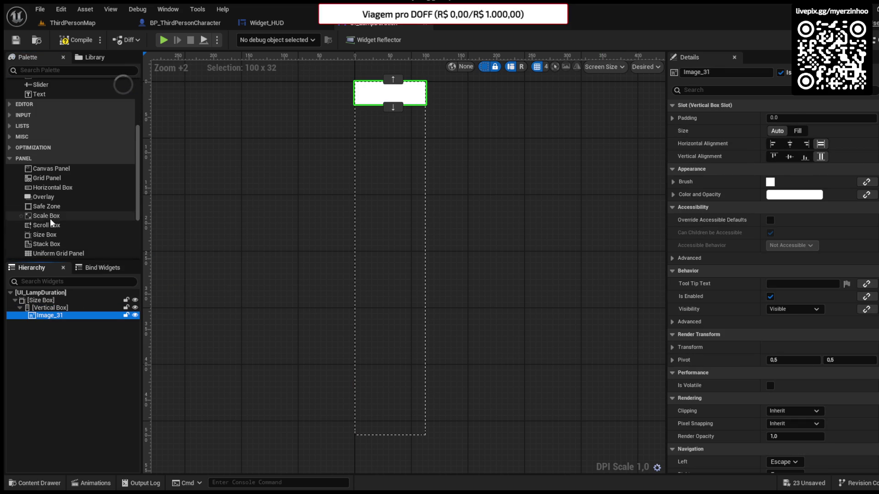
pyautogui.moveTo(44, 234)
pyautogui.mouseDown()
pyautogui.moveTo(68, 316)
pyautogui.moveTo(46, 323)
pyautogui.mouseUp()
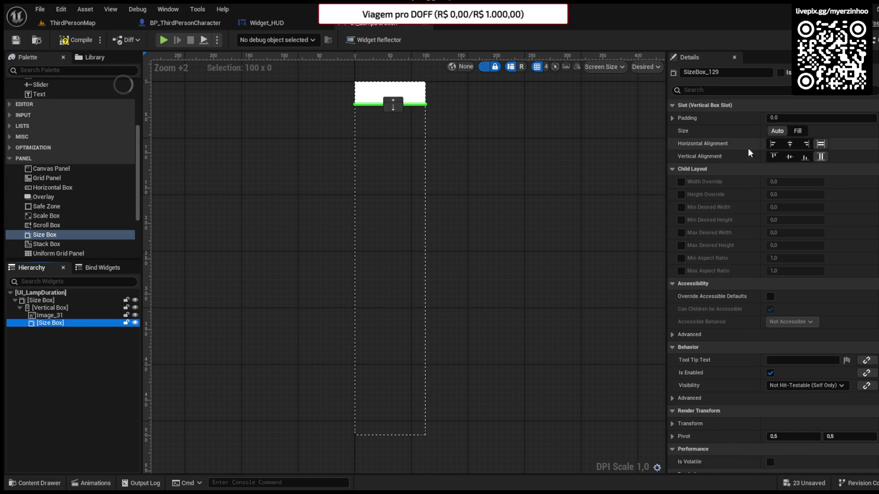
pyautogui.click(681, 194)
pyautogui.click(680, 182)
pyautogui.click(793, 182)
pyautogui.write('100')
pyautogui.press('Tab')
pyautogui.write('100')
pyautogui.press('Return')
# Step: Move the image into the 100 × 100 Size Box and add a Progress Bar beneath it
pyautogui.moveTo(58, 313); pyautogui.dragTo(60, 329)
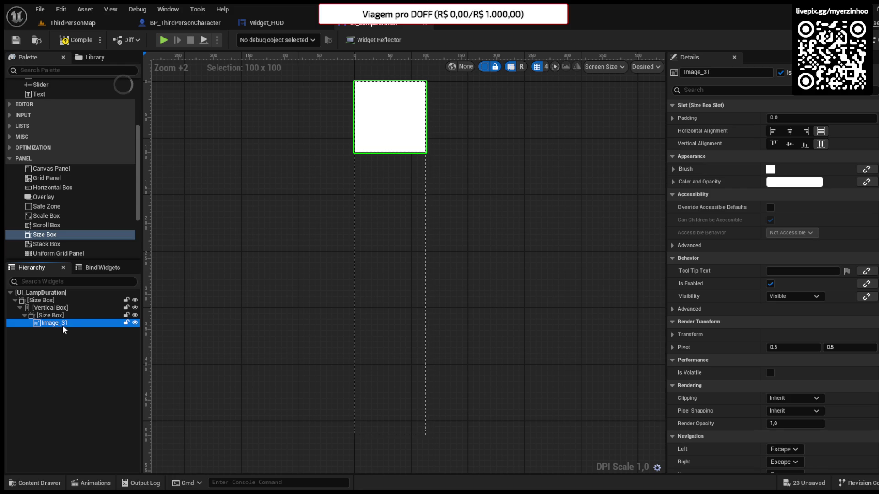
pyautogui.click(63, 317)
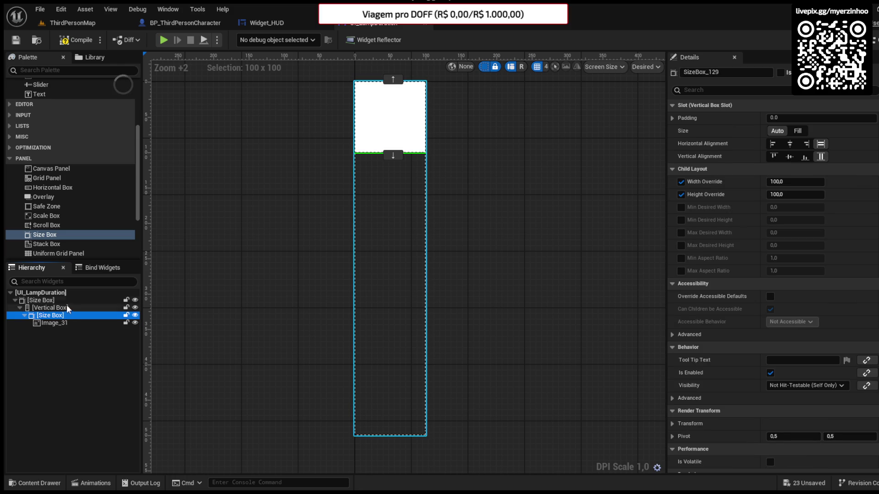
pyautogui.scroll(3, 56, 202)
pyautogui.moveTo(50, 132)
pyautogui.mouseDown()
pyautogui.moveTo(23, 313)
pyautogui.moveTo(37, 307)
pyautogui.mouseUp()
# Step: Set the progress bar to fill Bottom to Top and try its slot alignment options
pyautogui.click(419, 160)
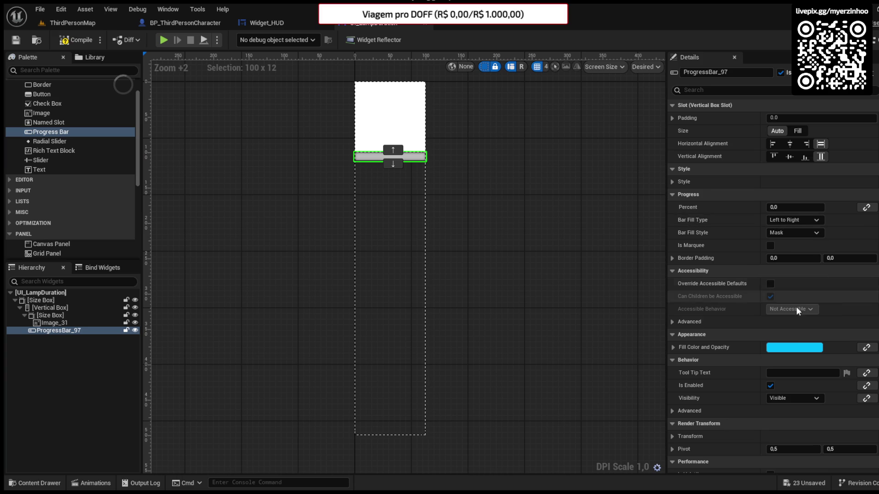
pyautogui.click(795, 220)
pyautogui.click(782, 284)
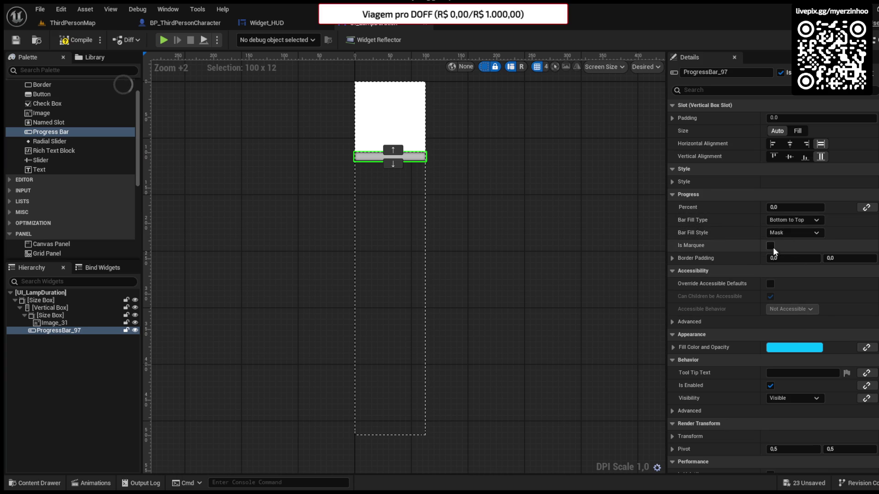
pyautogui.click(797, 130)
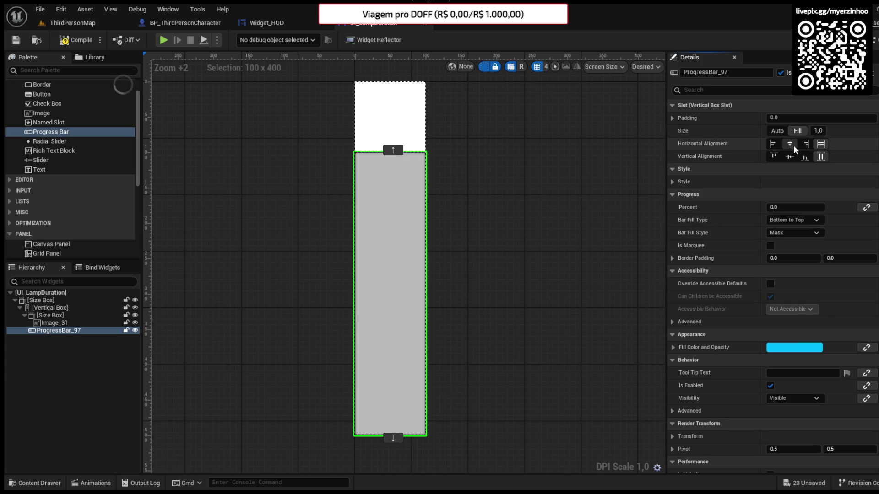
pyautogui.click(793, 145)
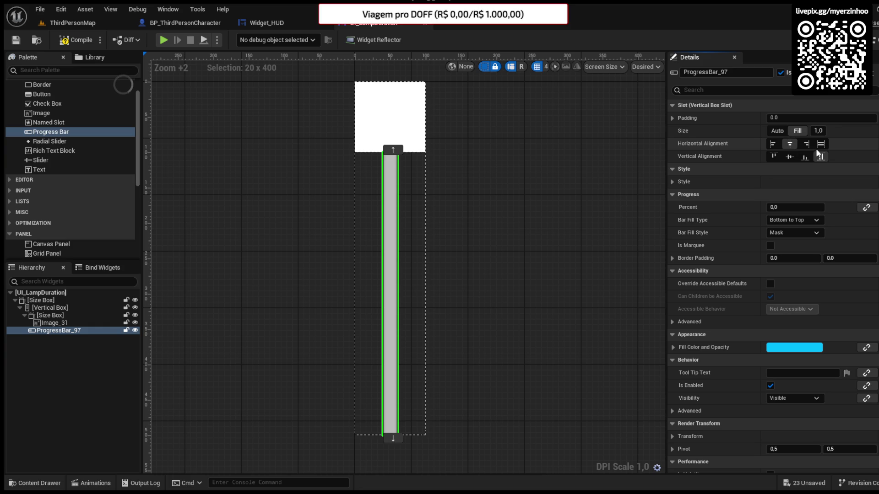
pyautogui.click(821, 145)
# Step: Move the bar above the image, set Percent near 0.8, colour the fill yellow, centre it
pyautogui.moveTo(389, 275)
pyautogui.mouseDown()
pyautogui.moveTo(392, 114)
pyautogui.moveTo(394, 151)
pyautogui.moveTo(366, 287)
pyautogui.mouseUp()
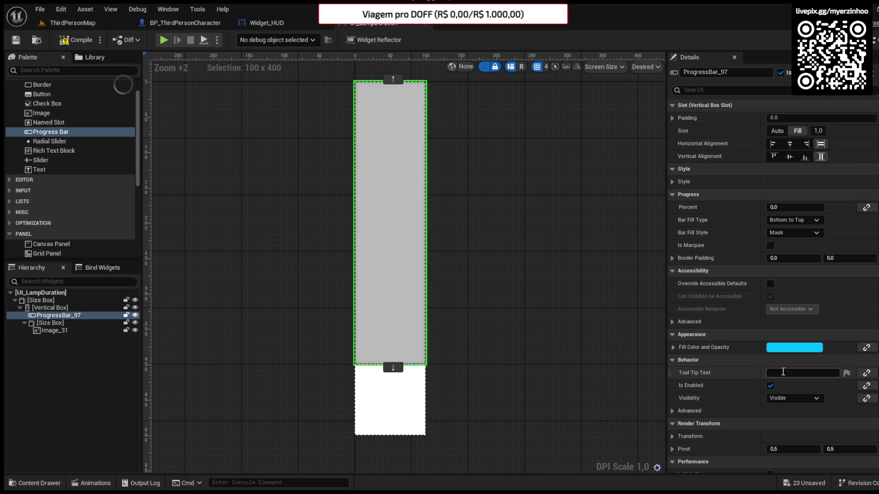
pyautogui.scroll(-4, 776, 382)
pyautogui.scroll(-3, 778, 384)
pyautogui.scroll(6, 778, 274)
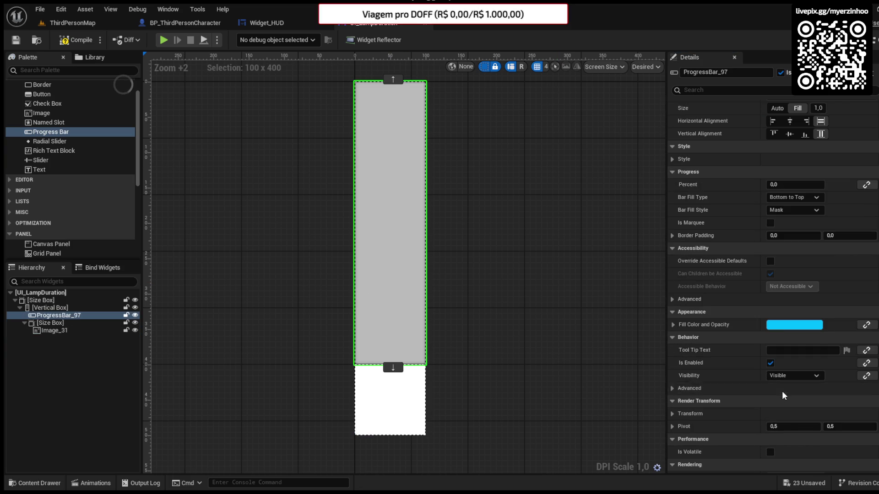
pyautogui.moveTo(778, 186); pyautogui.dragTo(811, 184)
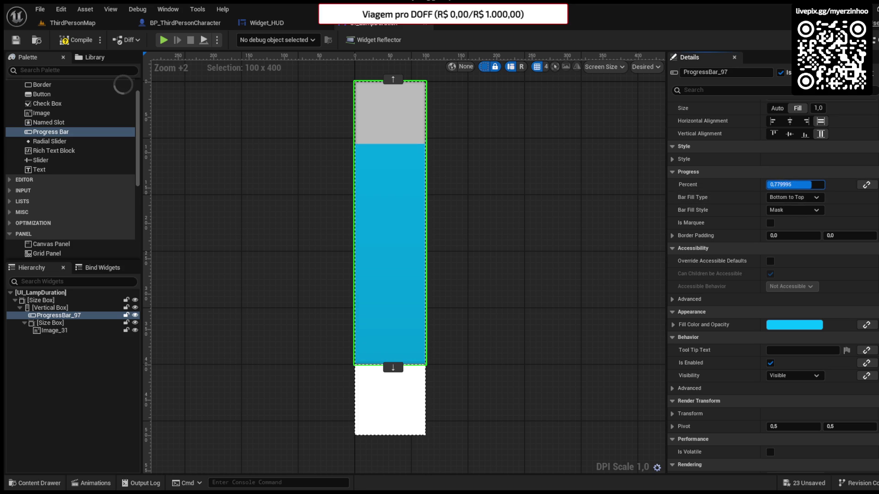
pyautogui.hotkey('ctrl', 'v')
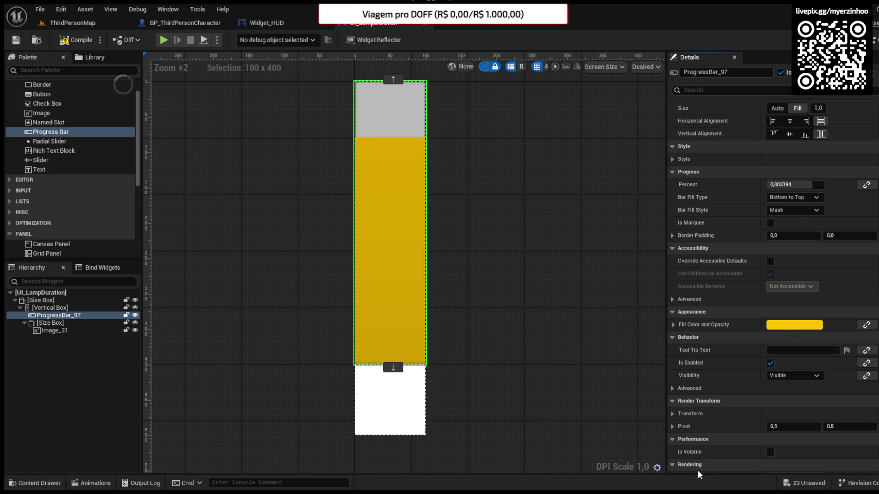
pyautogui.click(790, 121)
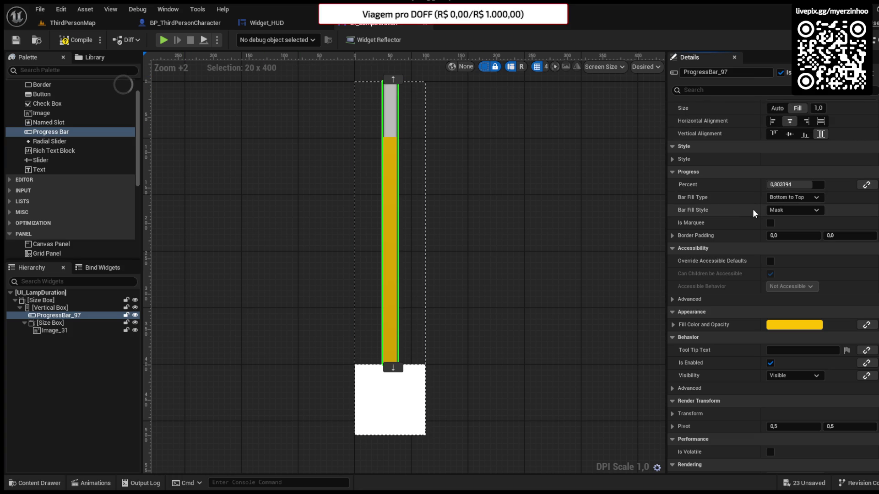
pyautogui.scroll(-4, 754, 257)
pyautogui.scroll(5, 753, 275)
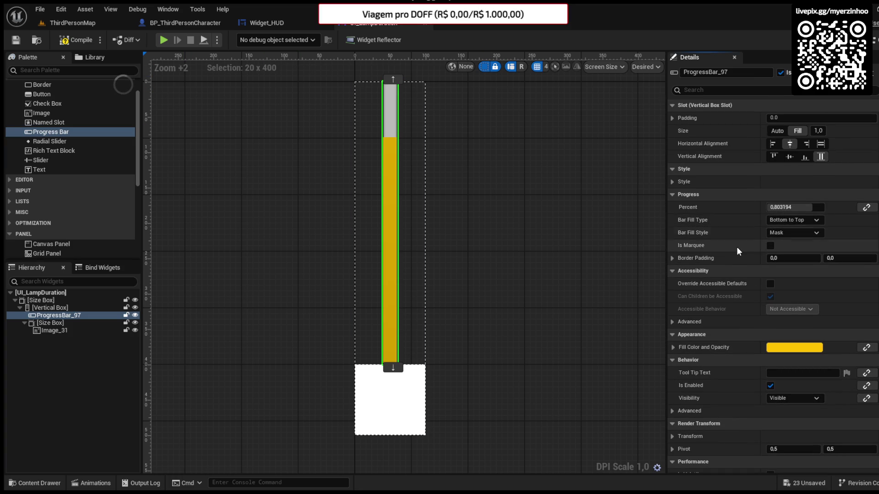
# Step: Expand the progress bar's Style and draw its Background Image as a Box
pyautogui.click(672, 182)
pyautogui.click(680, 194)
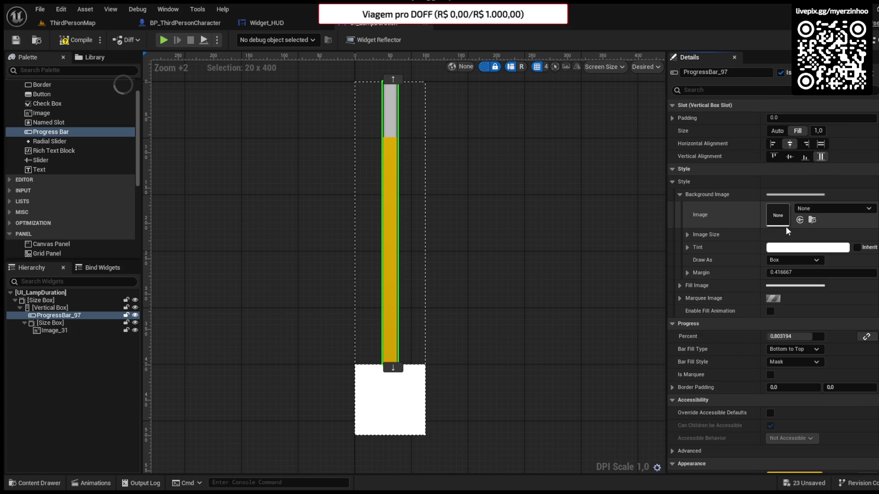
pyautogui.click(679, 286)
pyautogui.click(795, 259)
pyautogui.click(782, 292)
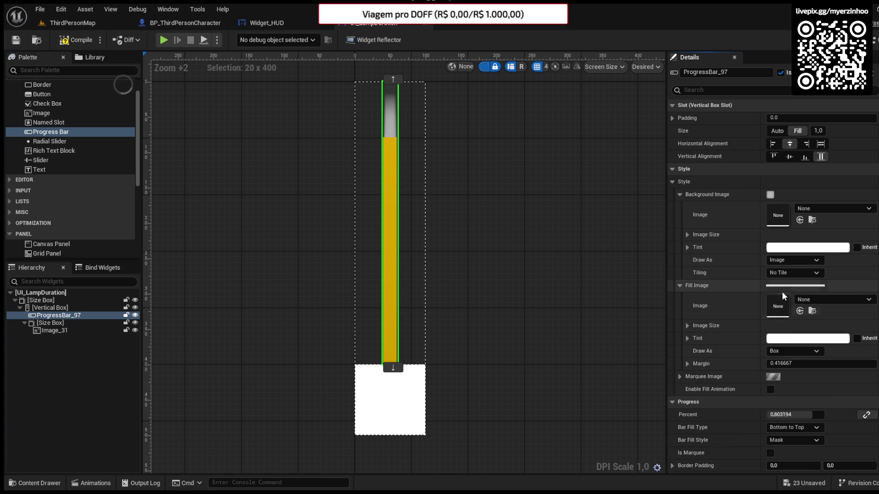
pyautogui.click(795, 260)
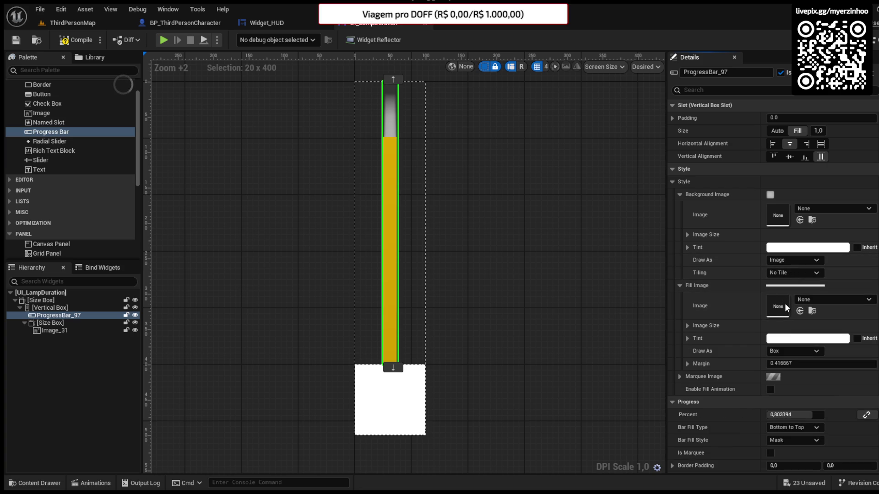
pyautogui.click(784, 303)
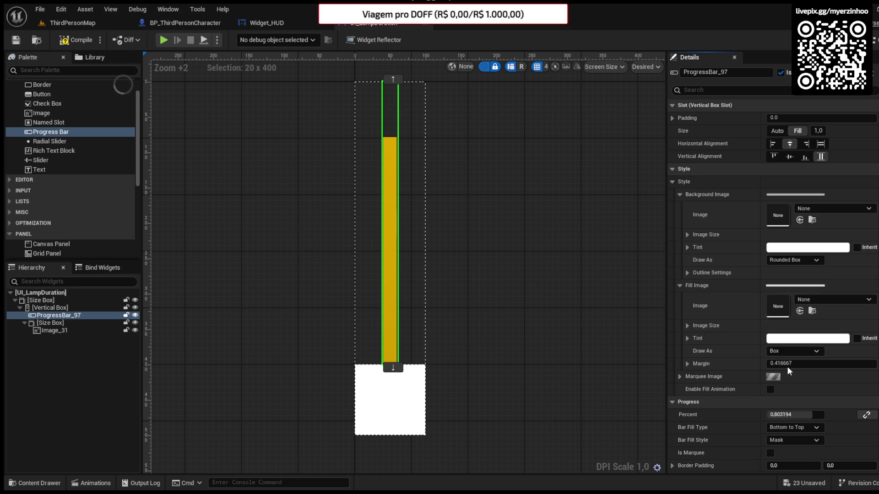
# Step: Keep the Fill Image drawn as a solid Box and lower Percent to about 0.284
pyautogui.click(784, 392)
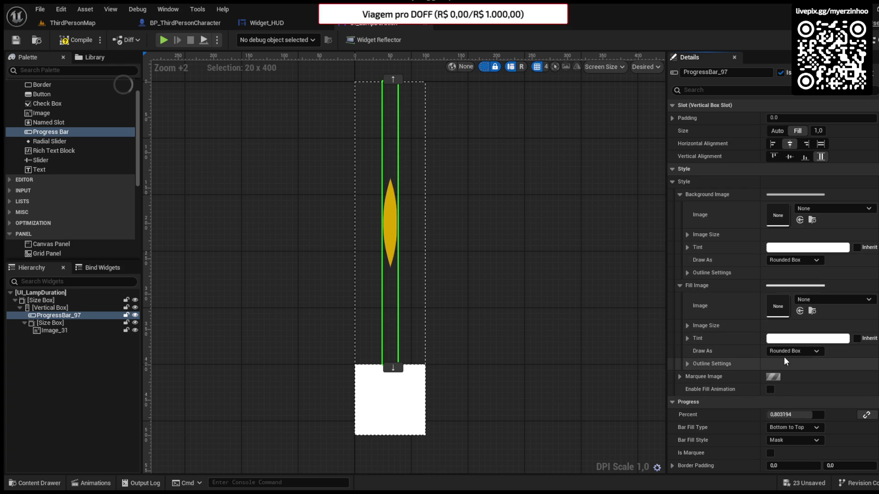
pyautogui.hotkey('ctrl', 'z')
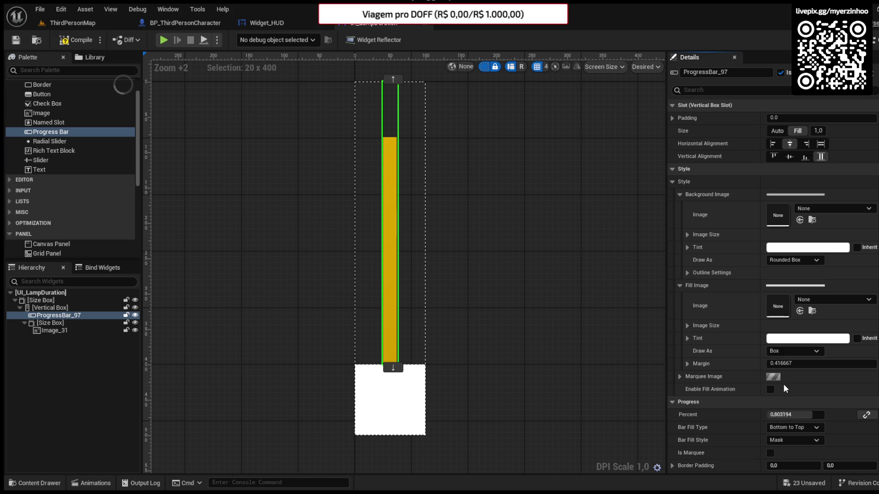
pyautogui.hotkey('ctrl', 'y')
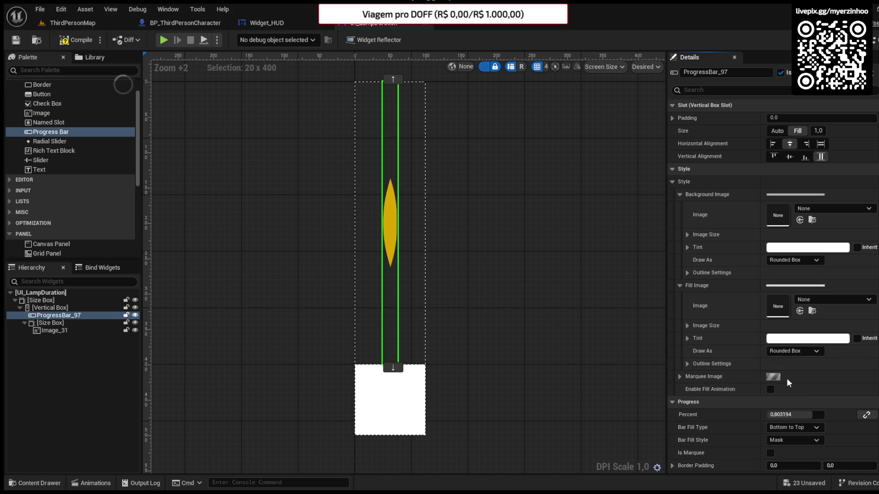
pyautogui.hotkey('ctrl', 'z')
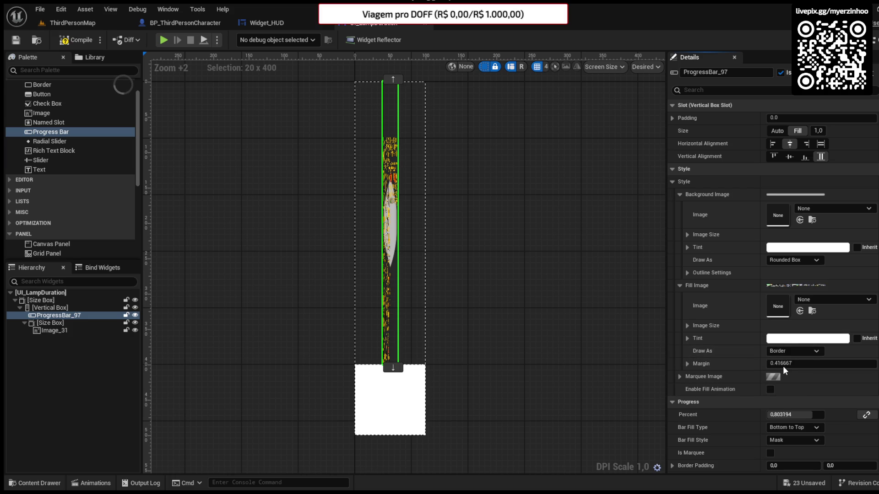
pyautogui.hotkey('ctrl', 'z')
pyautogui.moveTo(786, 415)
pyautogui.mouseDown()
pyautogui.moveTo(810, 414)
pyautogui.moveTo(781, 414)
pyautogui.mouseUp()
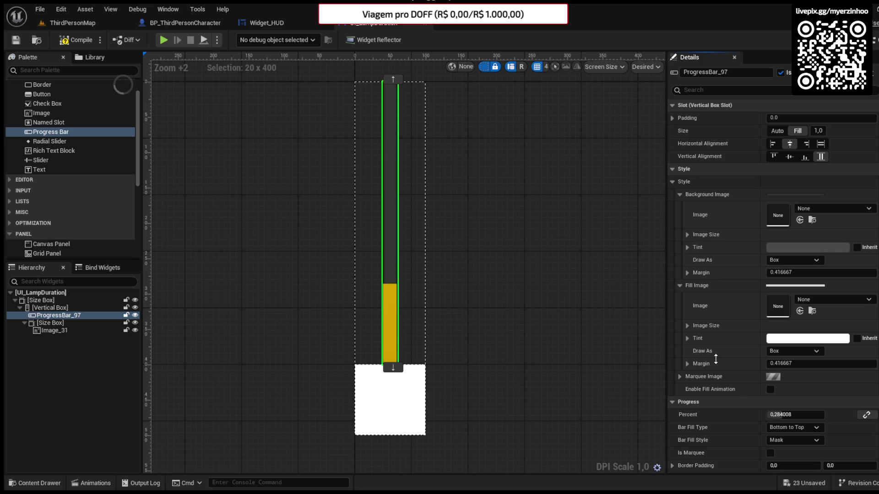
pyautogui.click(424, 415)
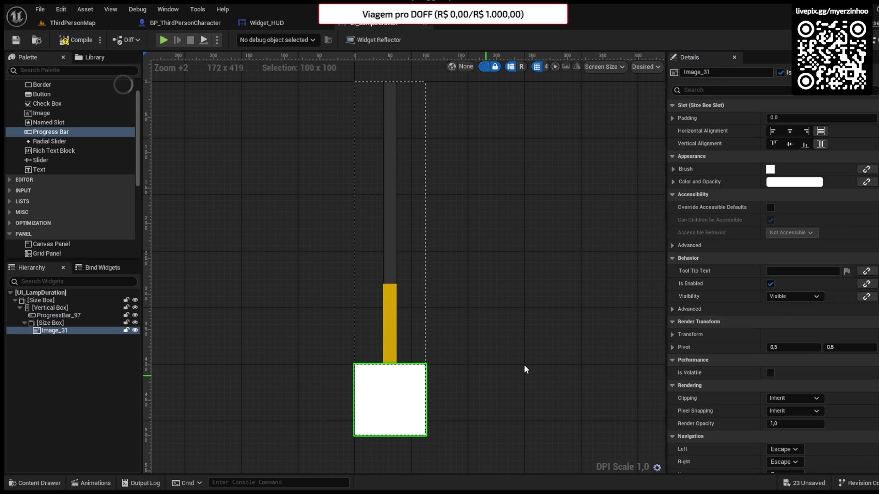
pyautogui.click(681, 169)
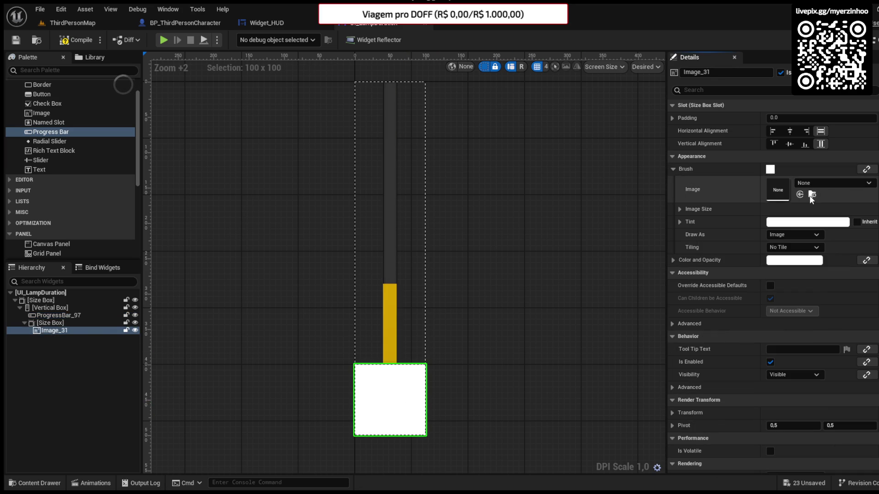
# Step: Find Mining_29_old_lamp in FantasyIconsMegapack and drop it into Image_31's Brush Image slot
pyautogui.click(812, 195)
pyautogui.click(65, 423)
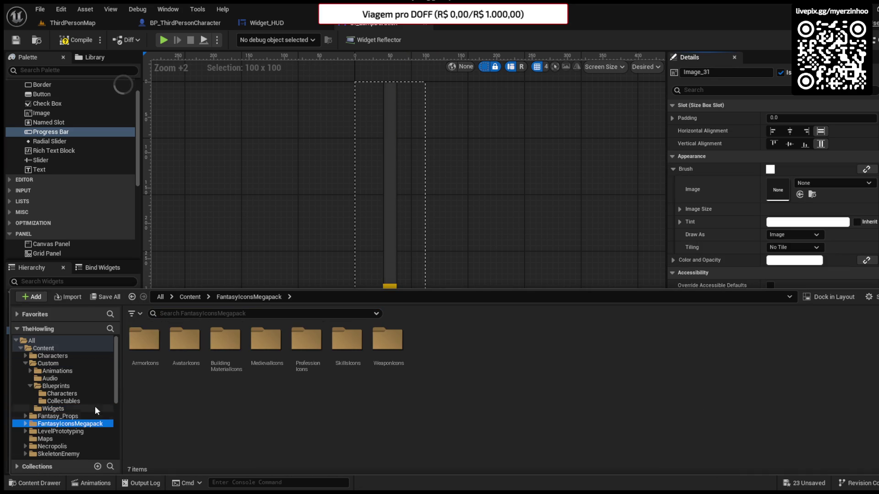
pyautogui.doubleClick(296, 361)
pyautogui.doubleClick(144, 341)
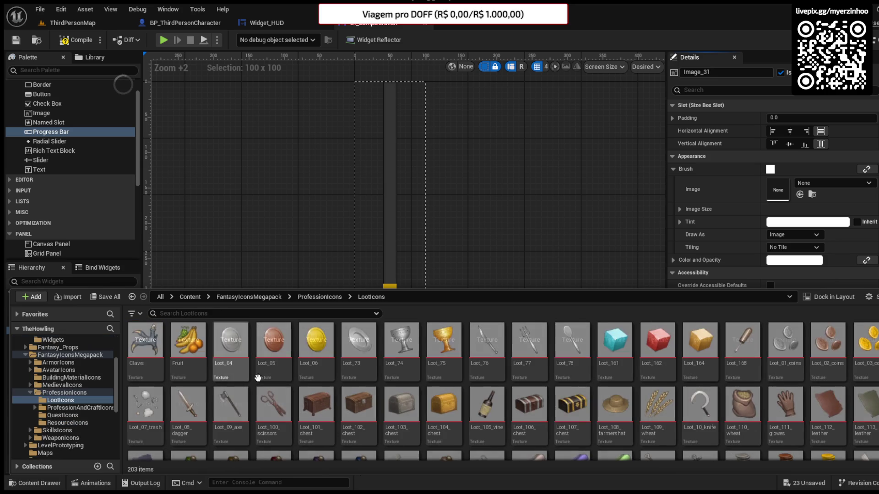
pyautogui.scroll(-1, 420, 371)
pyautogui.scroll(-10, 423, 371)
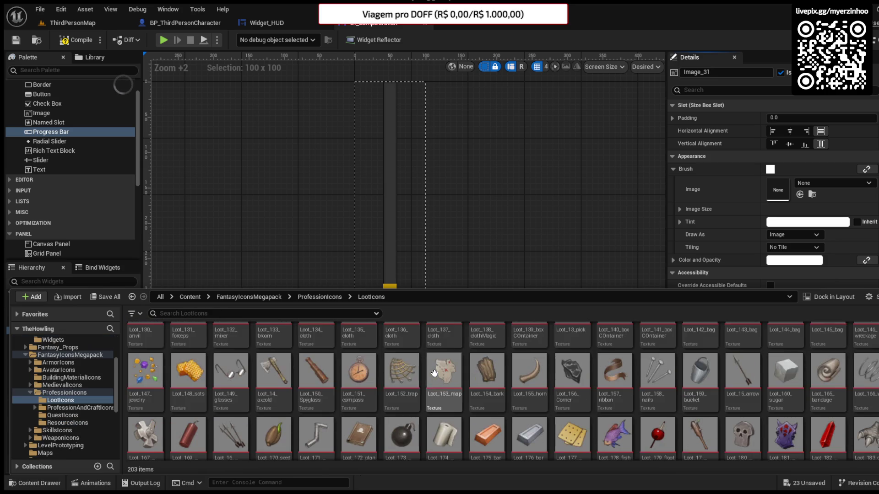
pyautogui.scroll(-8, 443, 368)
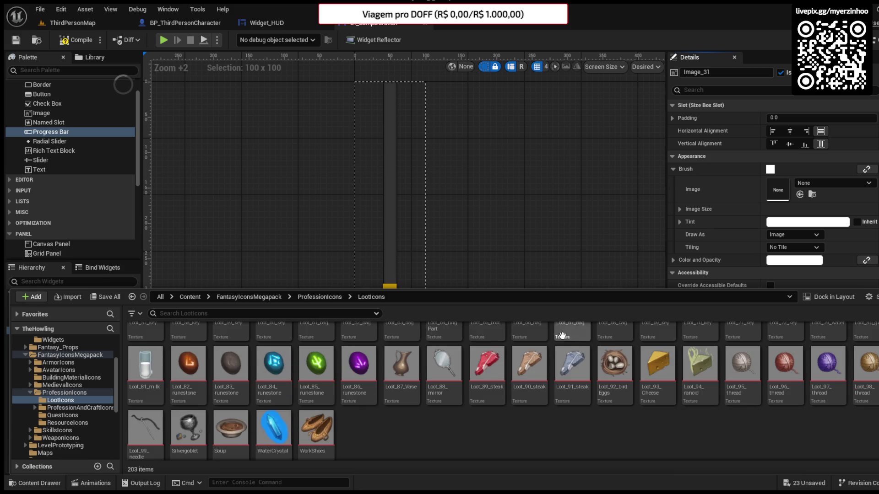
pyautogui.click(330, 295)
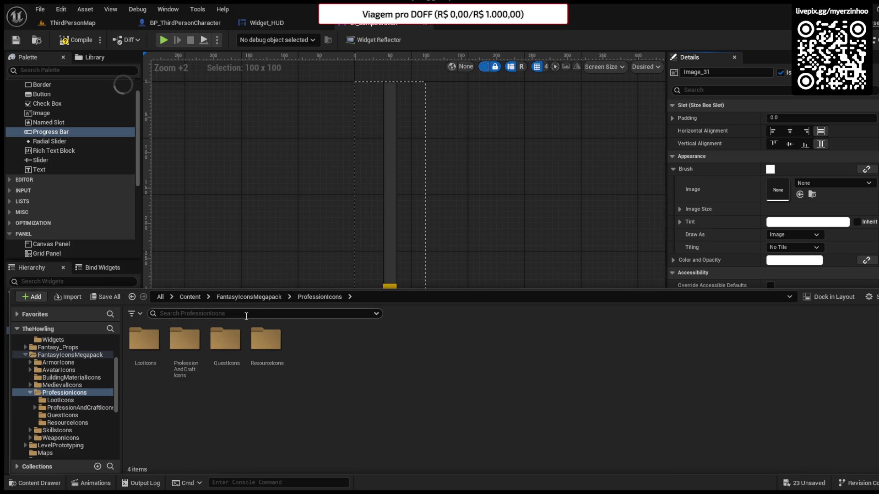
pyautogui.click(251, 297)
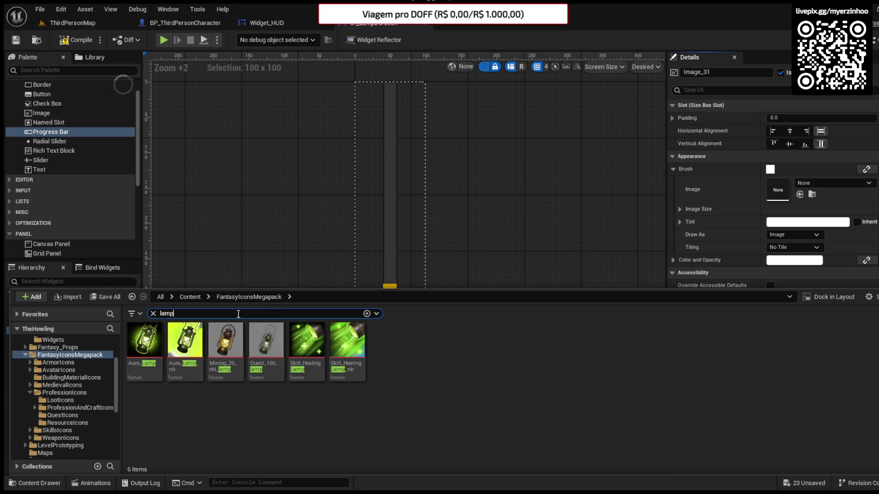
pyautogui.moveTo(225, 341)
pyautogui.mouseDown()
pyautogui.moveTo(304, 310)
pyautogui.moveTo(778, 189)
pyautogui.mouseUp()
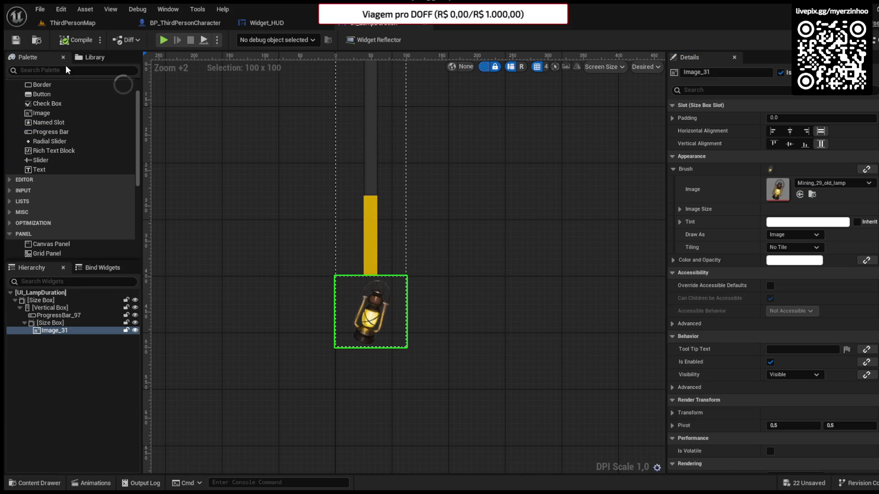
pyautogui.click(363, 257)
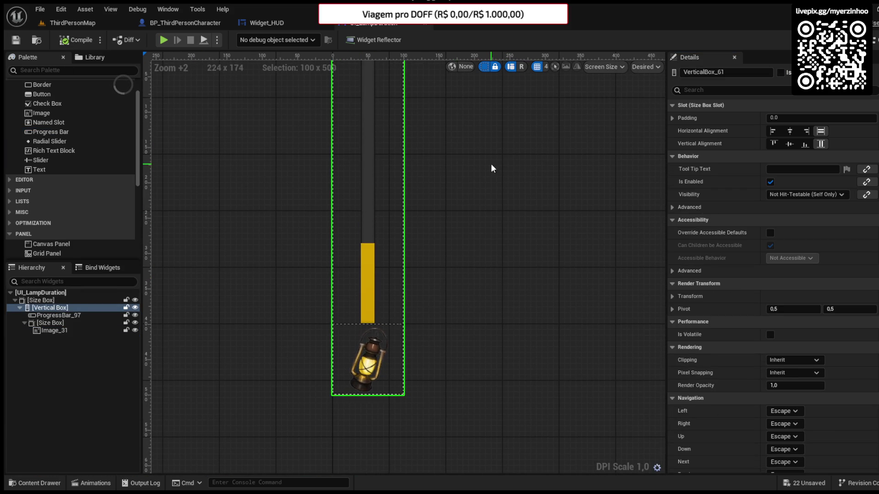
# Step: Give ProgressBar_97 a slot Padding of 10 and compile UI_LampDuration
pyautogui.click(364, 270)
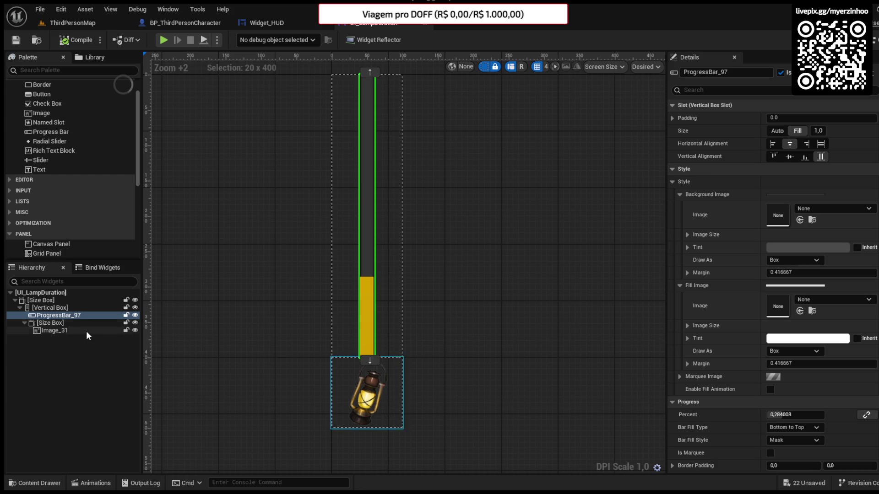
pyautogui.click(65, 308)
pyautogui.click(64, 316)
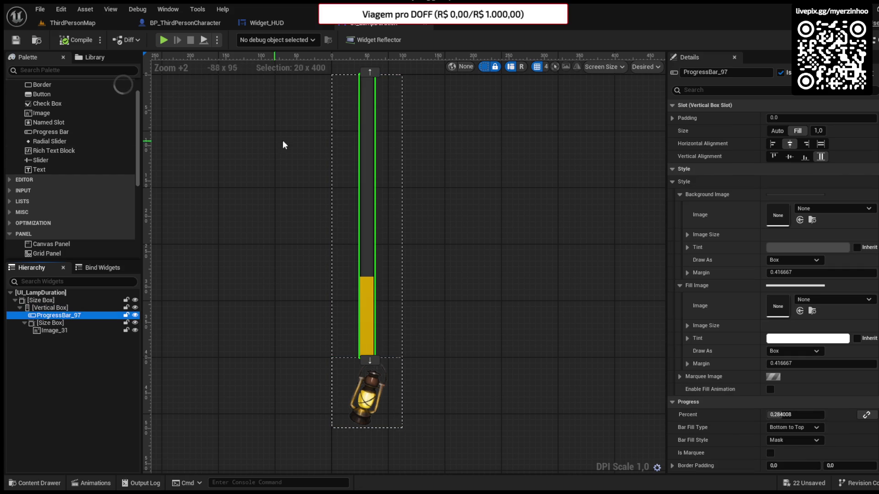
pyautogui.click(796, 118)
pyautogui.write('5')
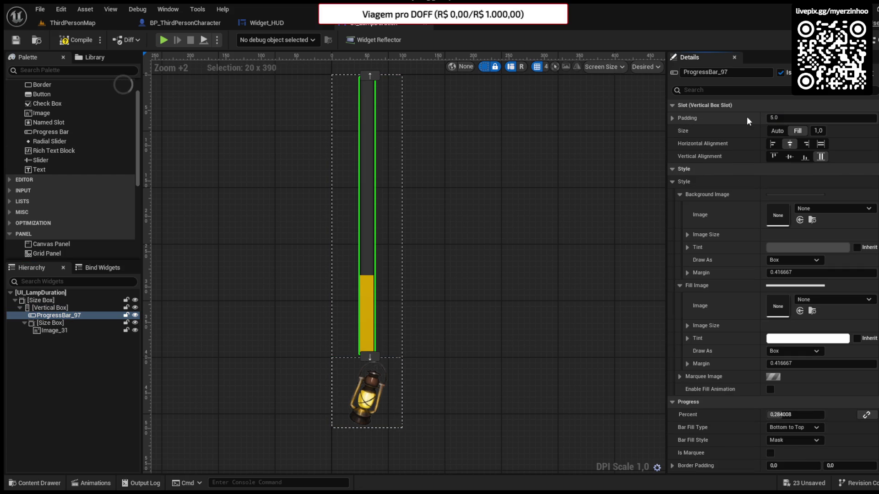
pyautogui.press('Return')
pyautogui.write('10')
pyautogui.press('Return')
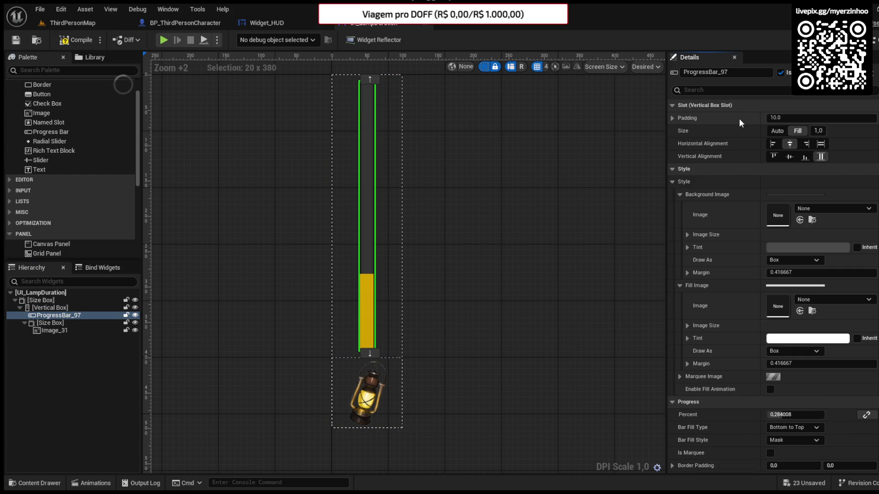
pyautogui.click(16, 41)
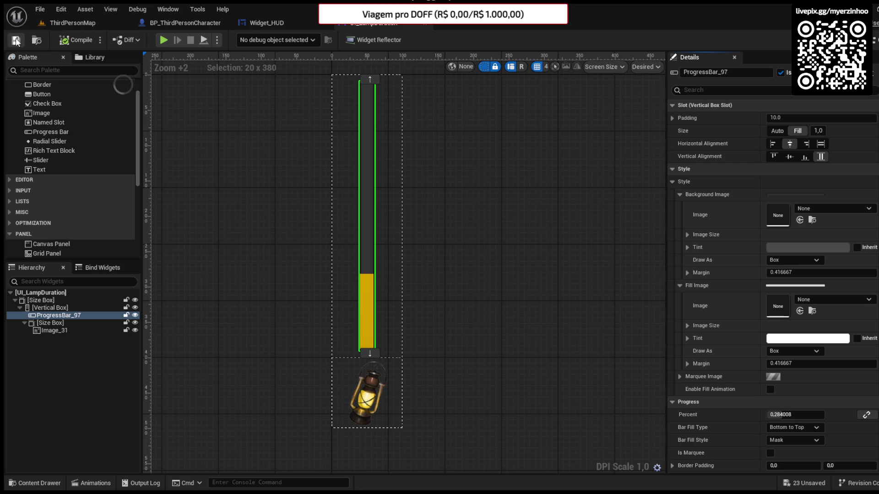
pyautogui.moveTo(308, 324); pyautogui.dragTo(337, 321)
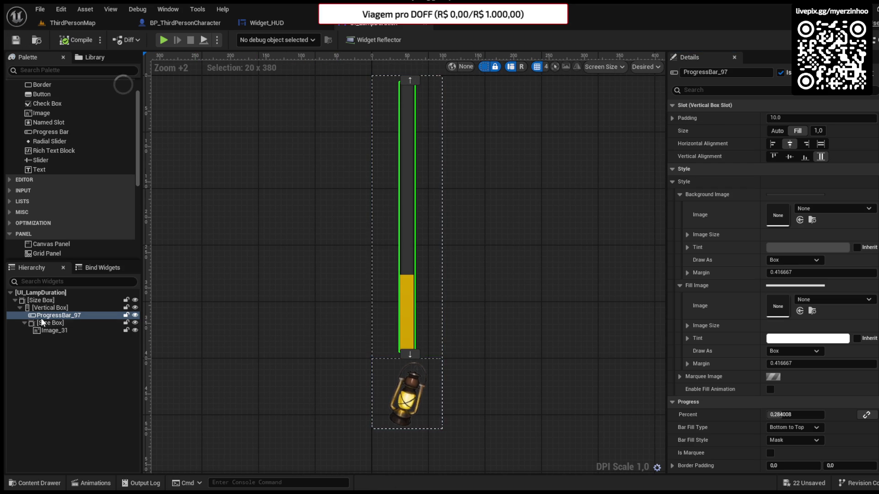
pyautogui.scroll(-3, 54, 178)
# Step: Wrap the lamp's Size Box in a Horizontal Box with ProgressBar_97 placed to its left
pyautogui.click(52, 187)
pyautogui.moveTo(48, 302)
pyautogui.mouseDown()
pyautogui.moveTo(48, 338)
pyautogui.moveTo(50, 322)
pyautogui.mouseUp()
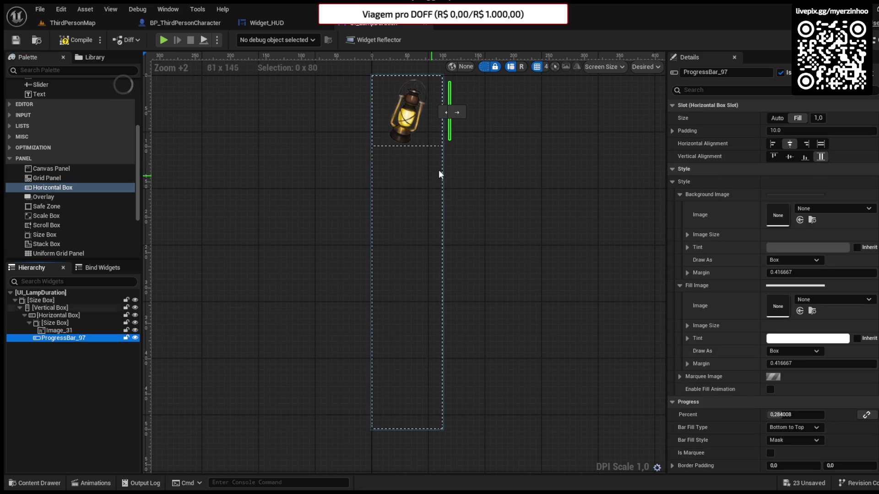
pyautogui.click(445, 113)
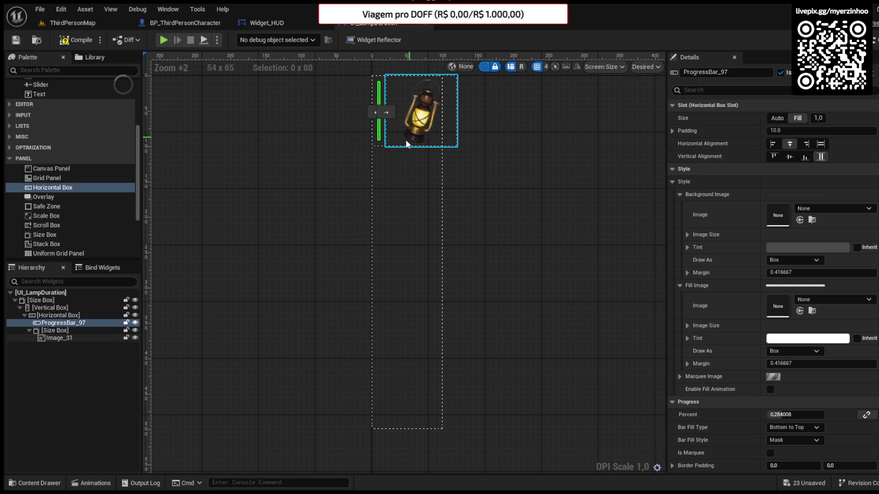
pyautogui.click(61, 316)
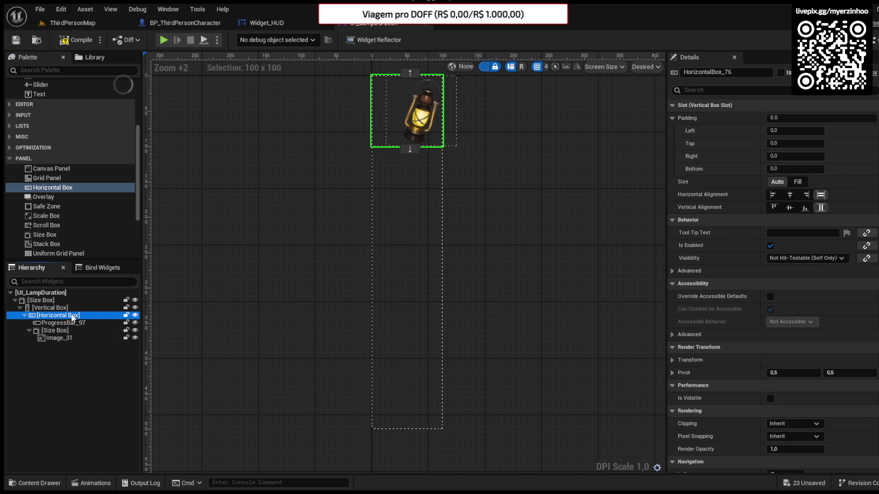
pyautogui.click(803, 184)
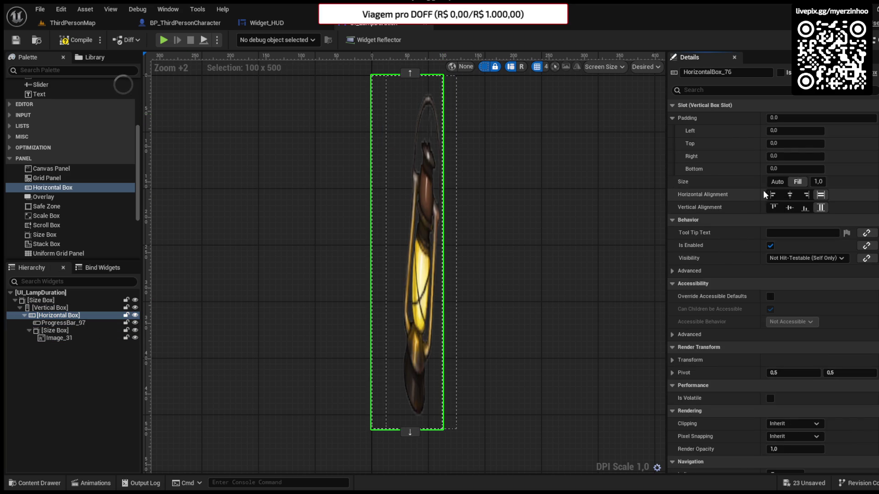
pyautogui.click(777, 182)
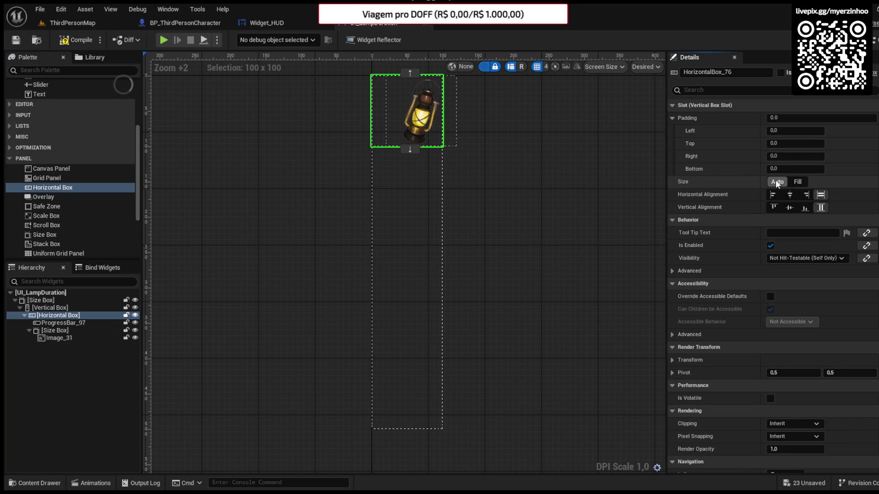
pyautogui.click(456, 125)
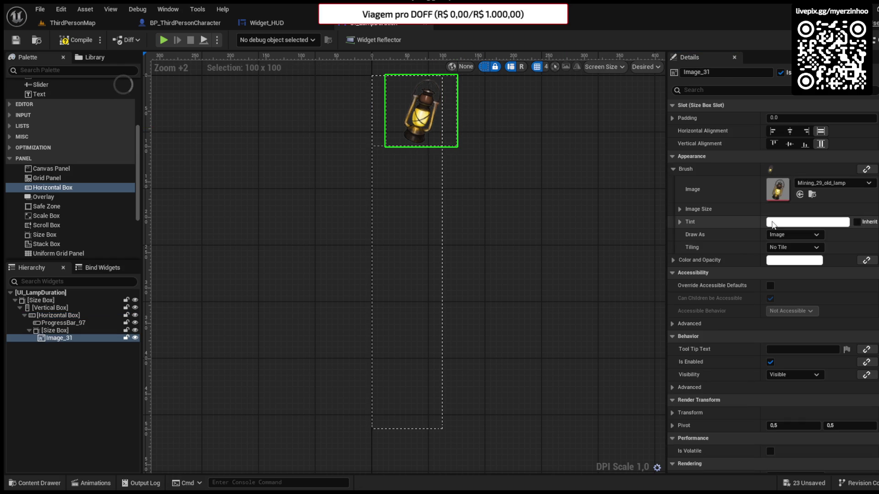
# Step: Review the lamp image's brush settings and enter an image size of 200
pyautogui.click(680, 221)
pyautogui.click(680, 222)
pyautogui.click(680, 210)
pyautogui.click(778, 222)
pyautogui.write('200')
pyautogui.press('Return')
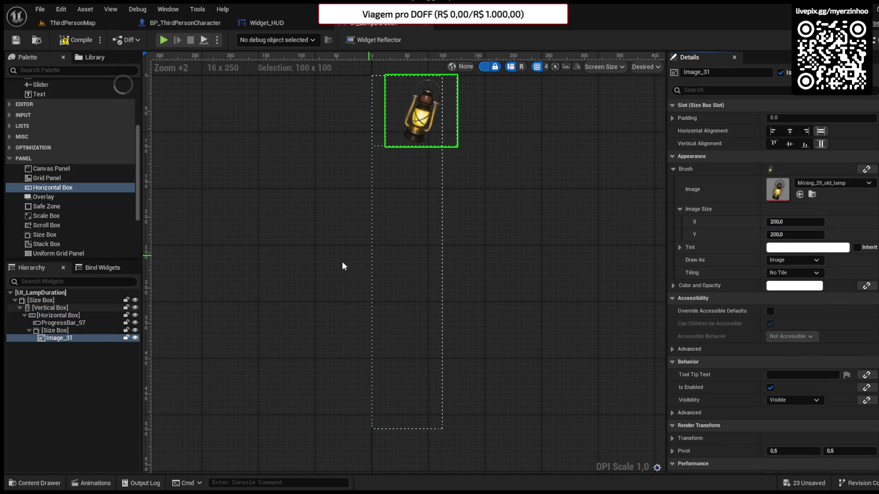
# Step: Set the lamp Size Box overrides to 80 × 80 and compile
pyautogui.click(55, 331)
pyautogui.click(795, 181)
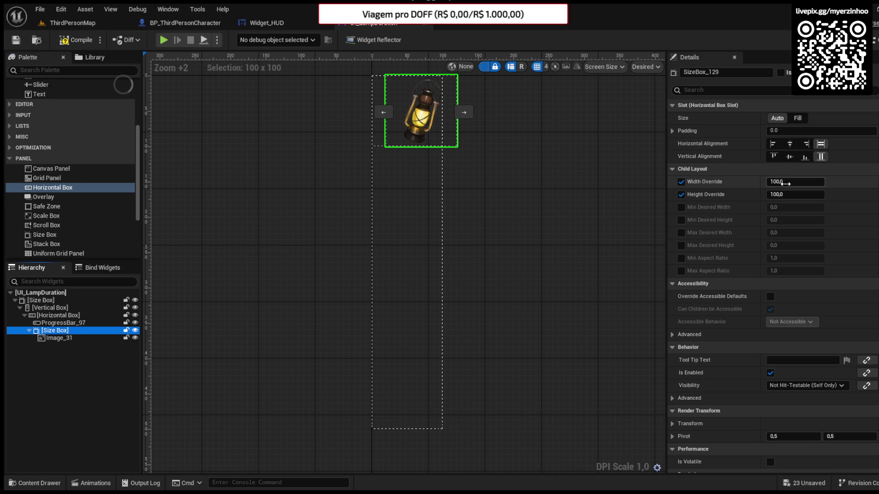
pyautogui.write('80')
pyautogui.press('Tab')
pyautogui.write('80')
pyautogui.press('Return')
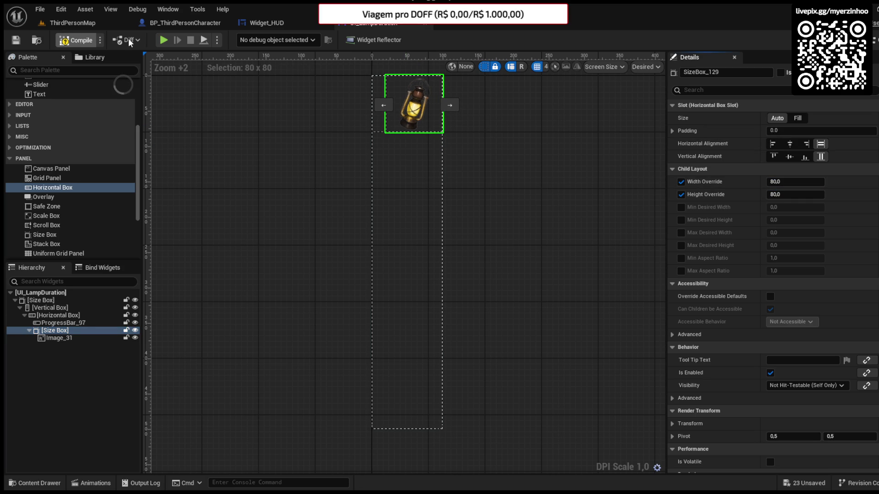
pyautogui.click(76, 41)
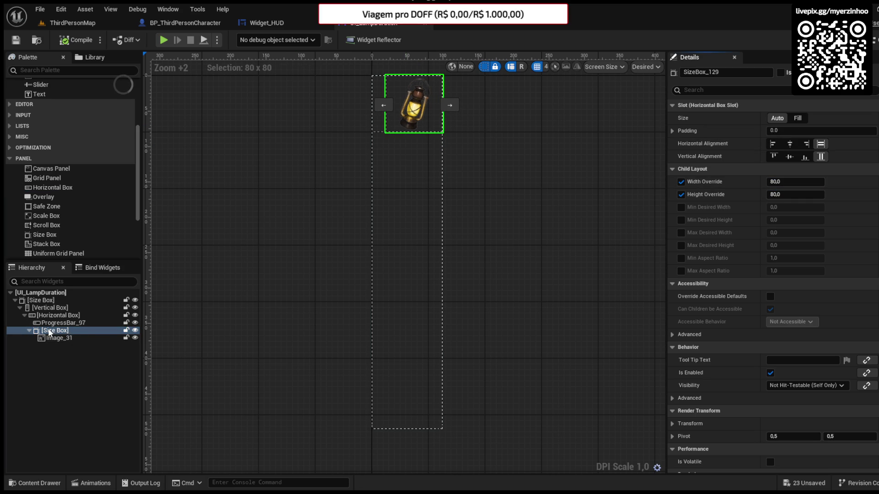
# Step: Move ProgressBar_97 back into the Vertical Box and nest the lamp row in a new Horizontal Box
pyautogui.click(55, 316)
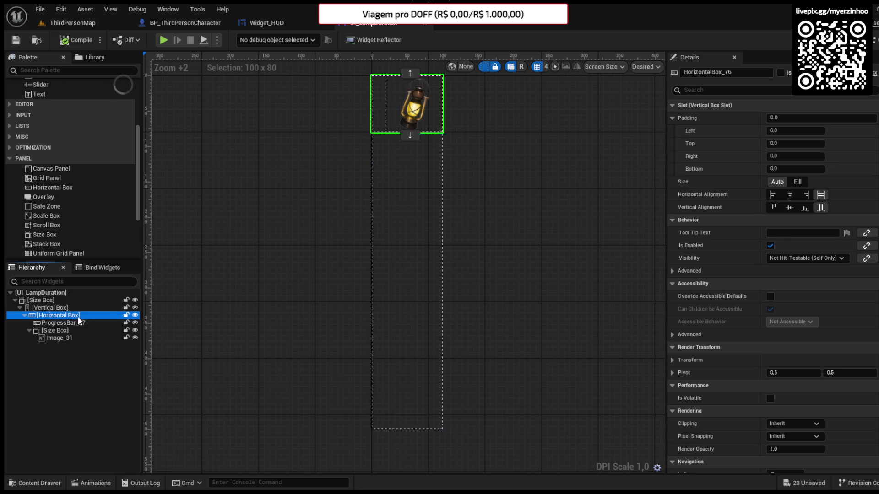
pyautogui.click(69, 323)
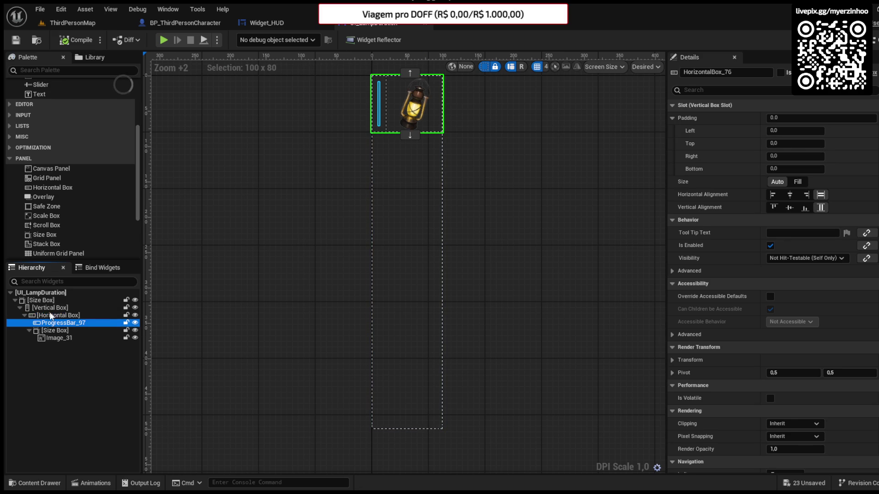
pyautogui.moveTo(68, 323); pyautogui.dragTo(46, 310)
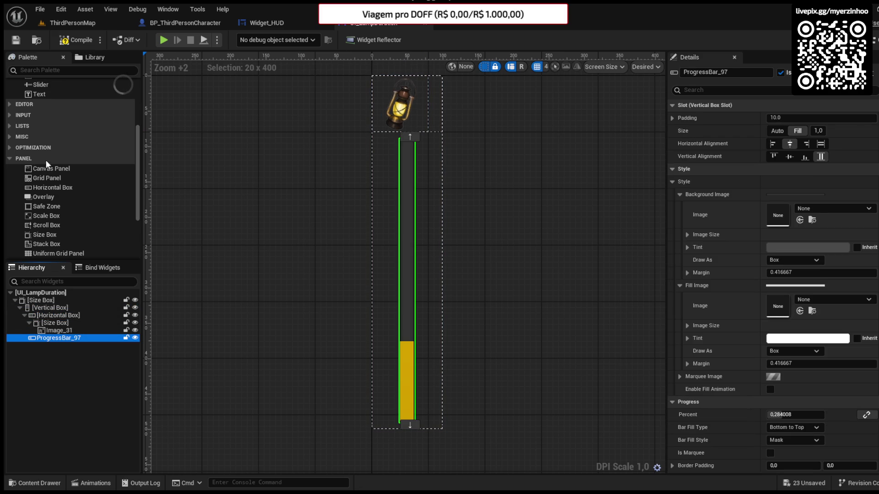
pyautogui.click(48, 191)
pyautogui.moveTo(48, 194); pyautogui.dragTo(45, 329)
pyautogui.click(23, 315)
pyautogui.click(40, 325)
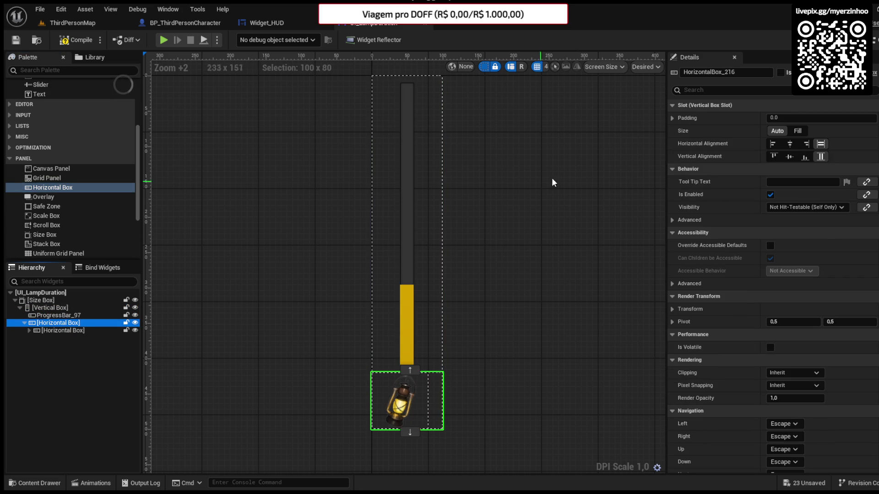
# Step: Pull the inner Horizontal Box out, set the upper box to Fill, and delete the empty one
pyautogui.click(798, 133)
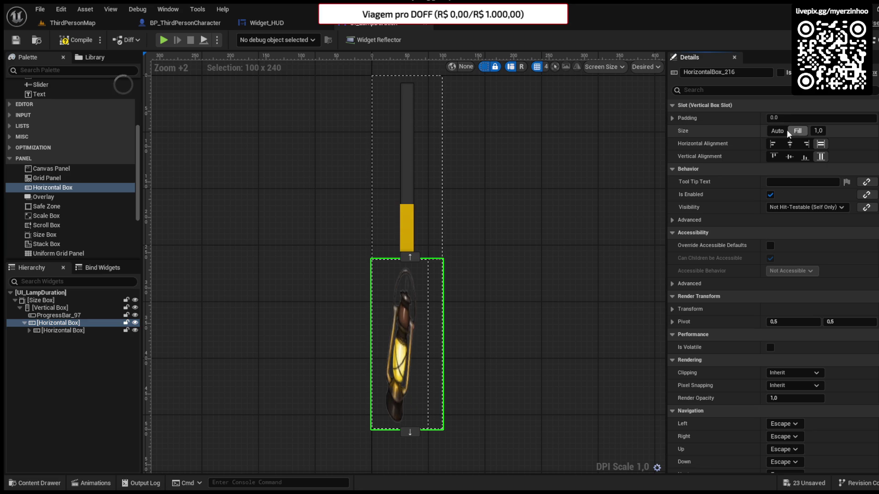
pyautogui.click(772, 132)
pyautogui.click(48, 331)
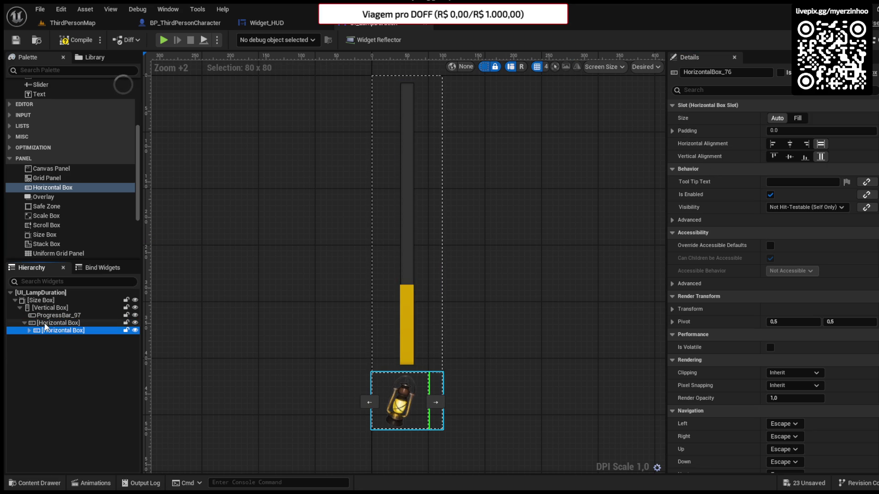
pyautogui.moveTo(46, 315); pyautogui.dragTo(39, 335)
pyautogui.click(41, 322)
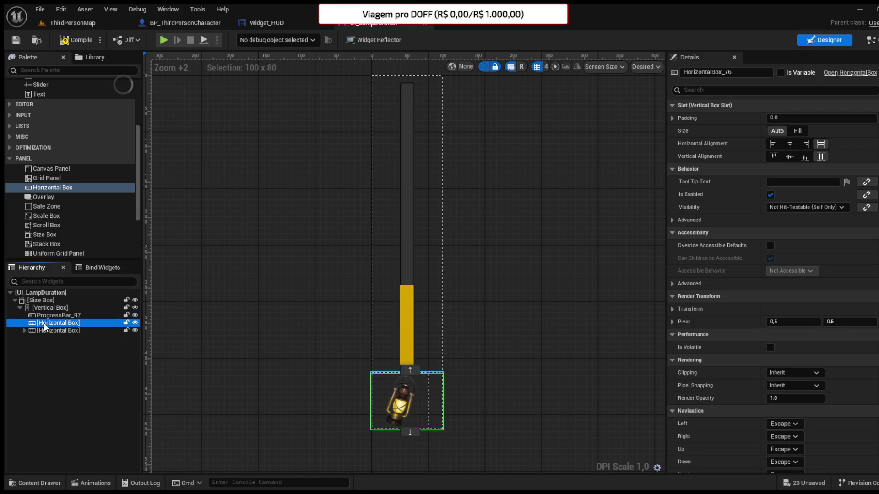
pyautogui.click(799, 132)
pyautogui.click(50, 338)
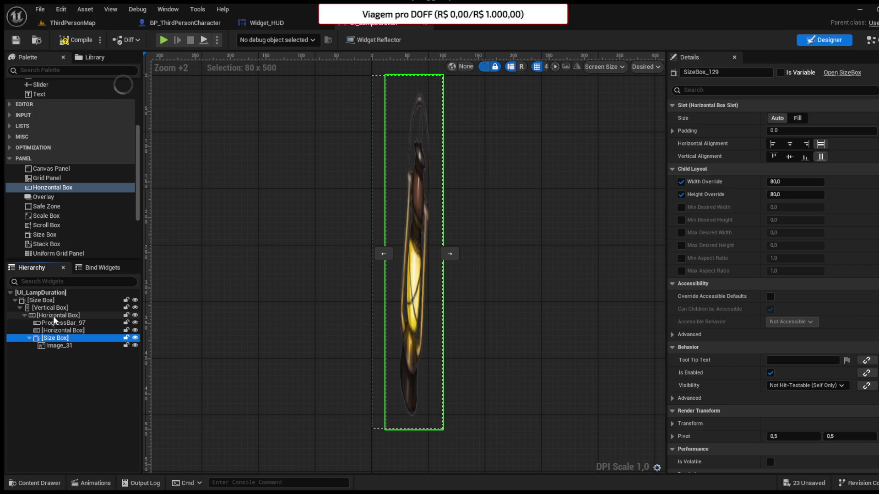
pyautogui.click(46, 331)
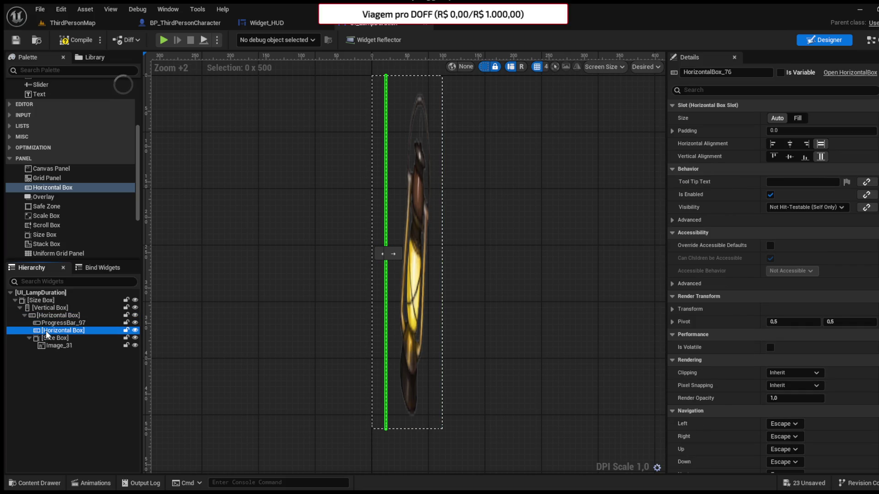
pyautogui.press('Delete')
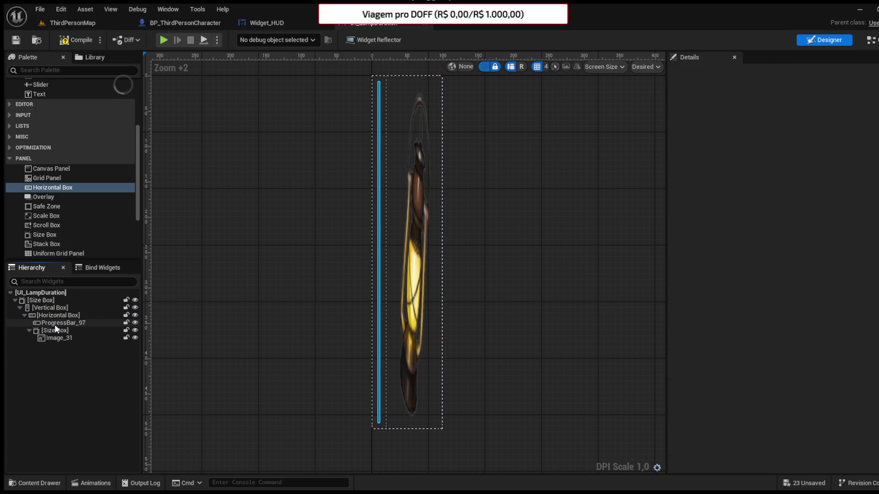
# Step: Move ProgressBar_97 out so it sits below the lamp's Horizontal Box
pyautogui.click(61, 316)
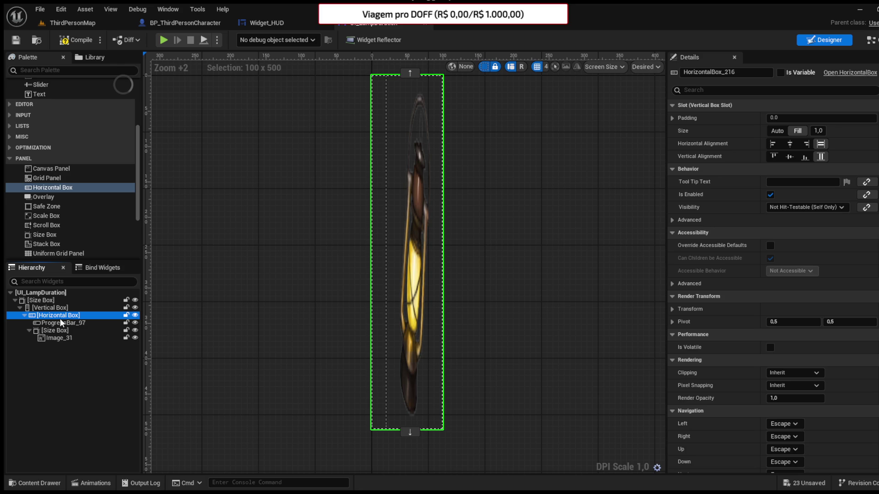
pyautogui.click(60, 318)
pyautogui.click(52, 326)
pyautogui.click(54, 323)
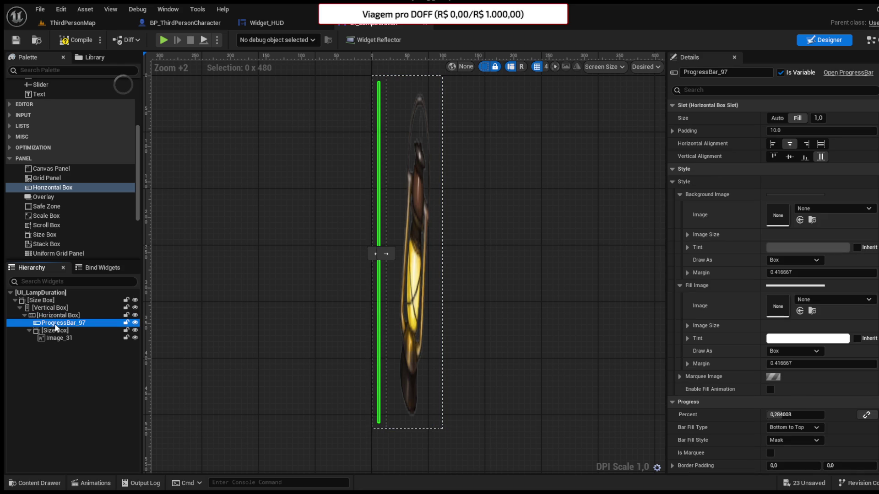
pyautogui.click(821, 144)
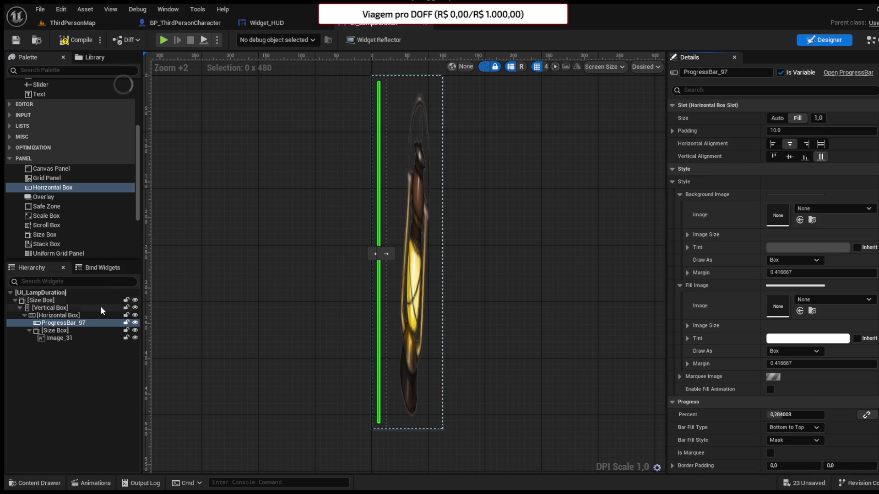
pyautogui.click(56, 316)
pyautogui.click(53, 324)
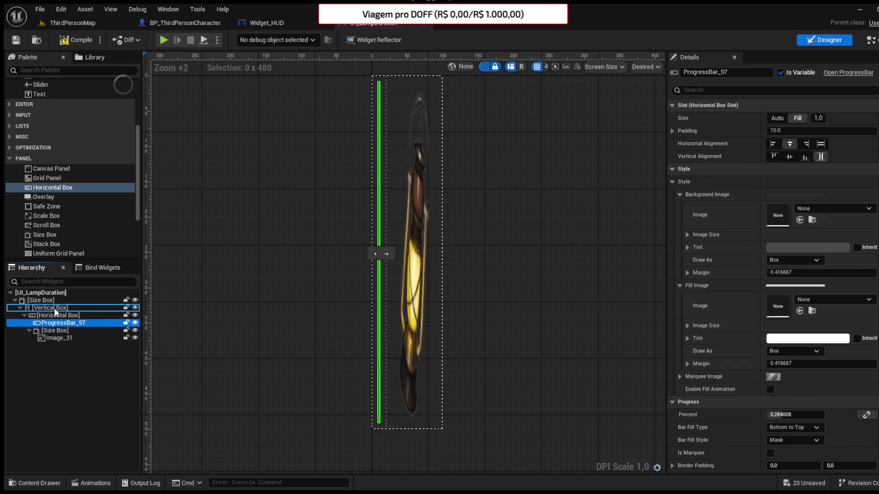
pyautogui.moveTo(55, 310); pyautogui.dragTo(56, 309)
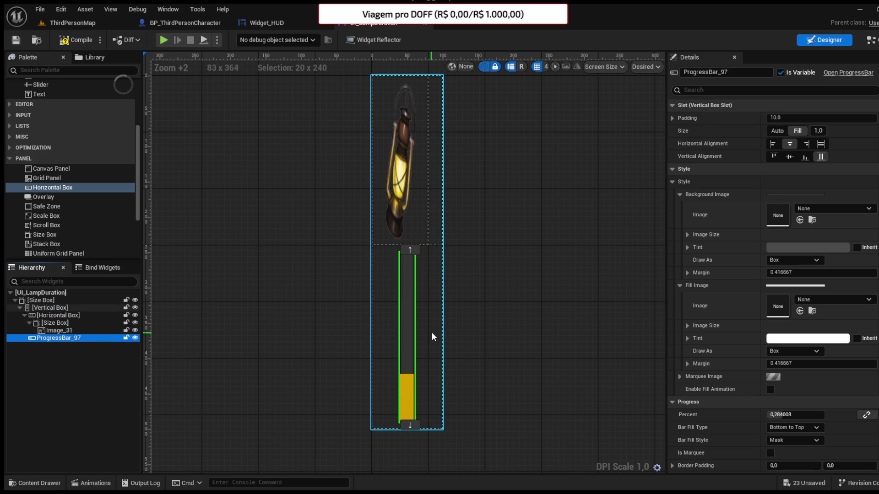
# Step: Move ProgressBar_97 into the lamp's Horizontal Box, placing it left of the lamp Size Box
pyautogui.click(24, 315)
pyautogui.click(40, 316)
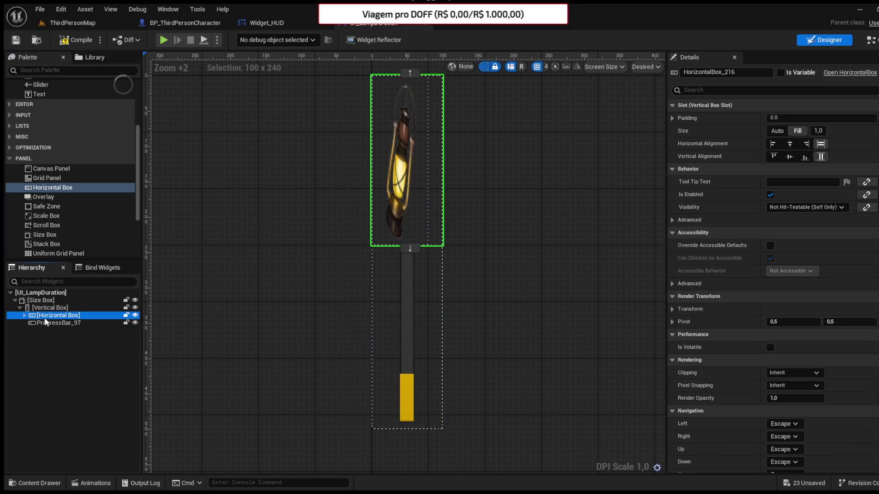
pyautogui.click(25, 316)
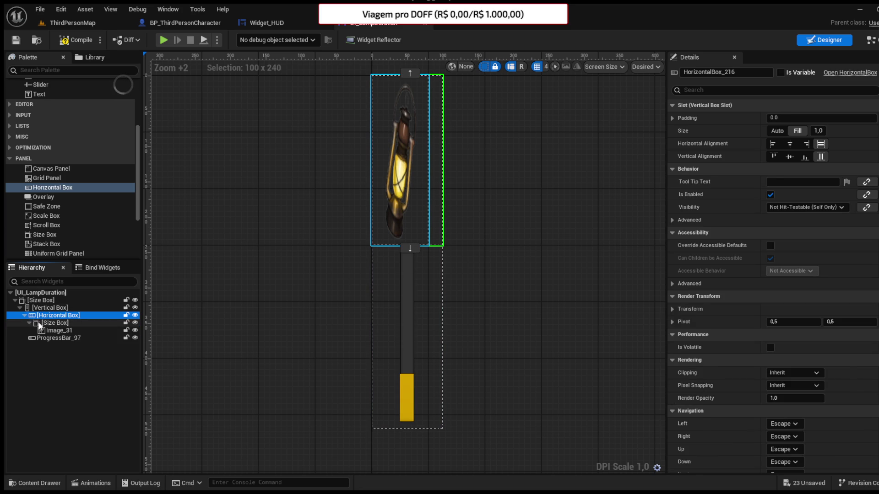
pyautogui.click(40, 324)
pyautogui.click(29, 323)
pyautogui.click(40, 316)
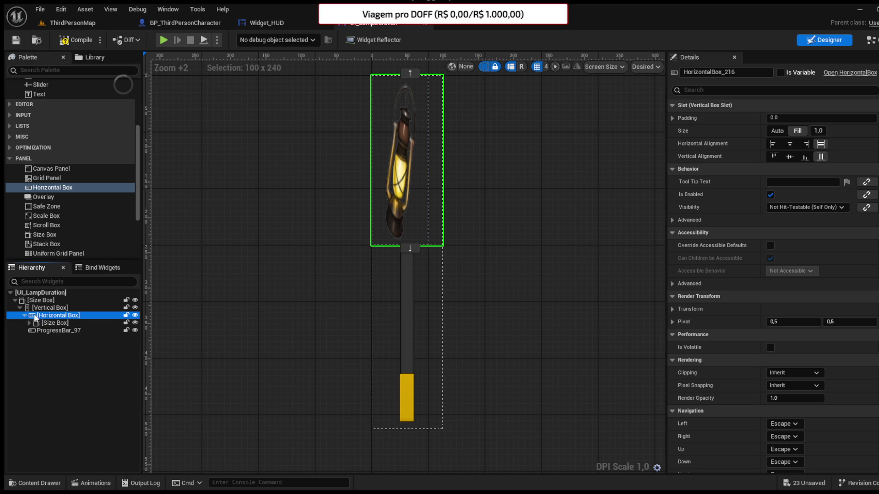
pyautogui.click(51, 330)
pyautogui.moveTo(46, 320); pyautogui.dragTo(45, 319)
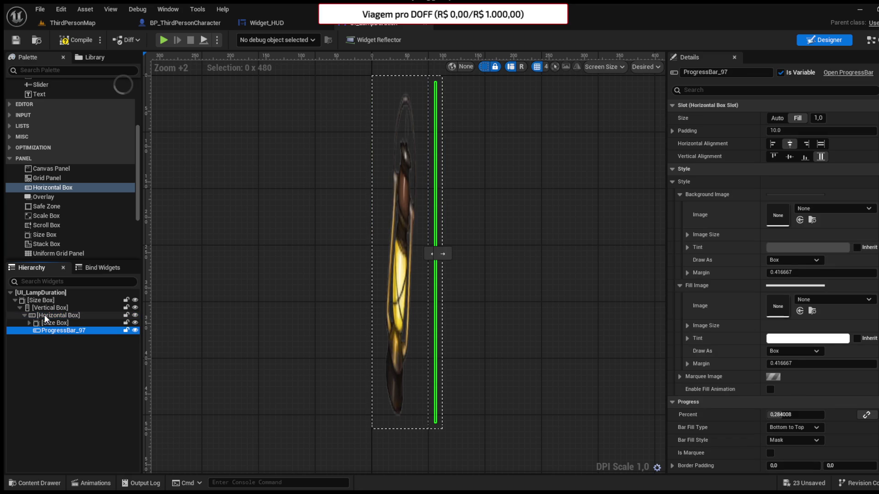
pyautogui.click(432, 254)
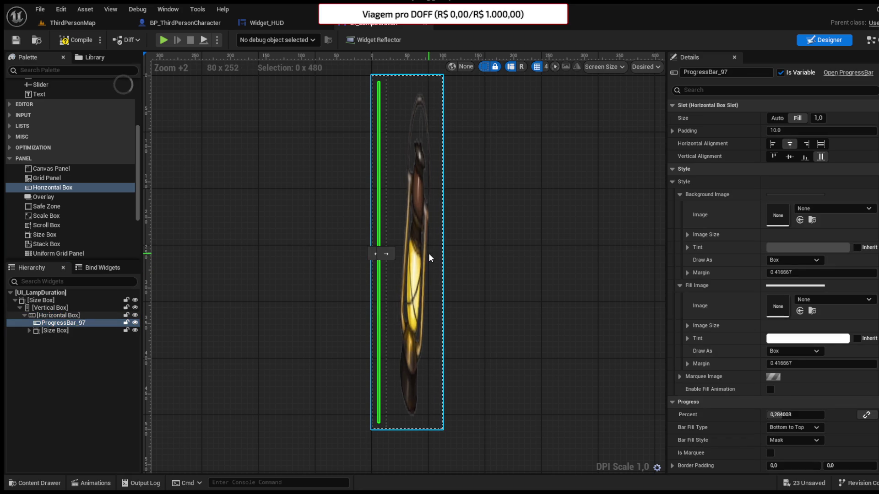
# Step: Wrap the lamp icon's Size Box in a new Vertical Box container
pyautogui.click(48, 189)
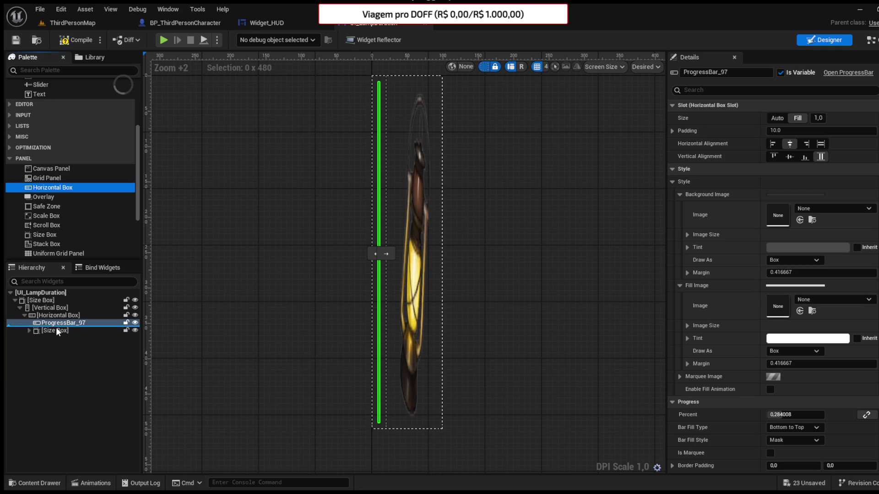
pyautogui.moveTo(57, 330); pyautogui.dragTo(56, 319)
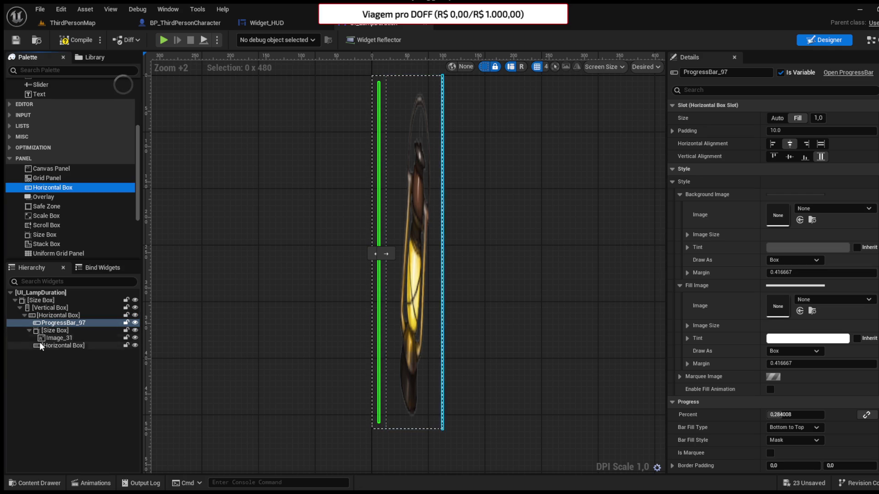
pyautogui.click(53, 328)
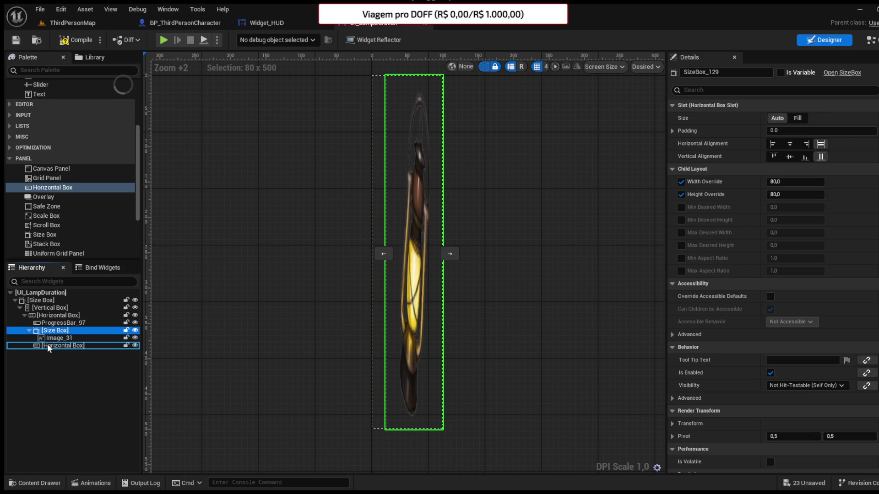
pyautogui.moveTo(47, 344); pyautogui.dragTo(48, 345)
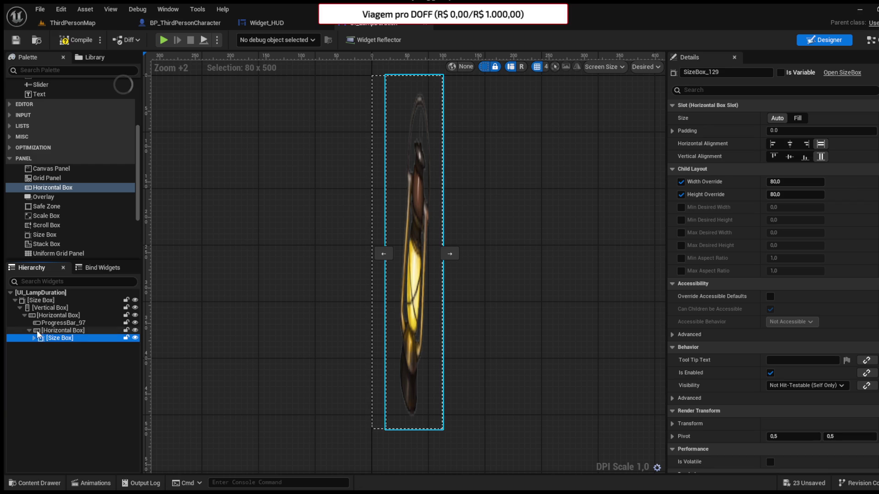
pyautogui.click(37, 331)
pyautogui.hotkey('ctrl', 'd')
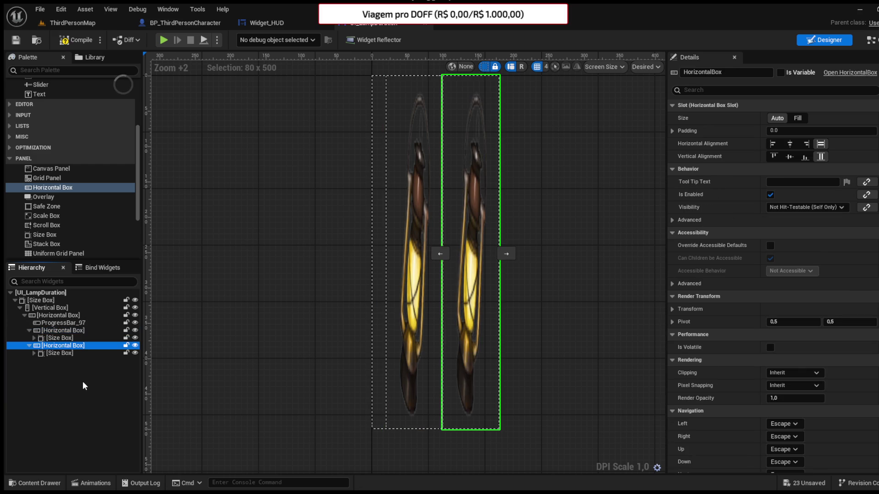
pyautogui.press('Delete')
pyautogui.click(57, 331)
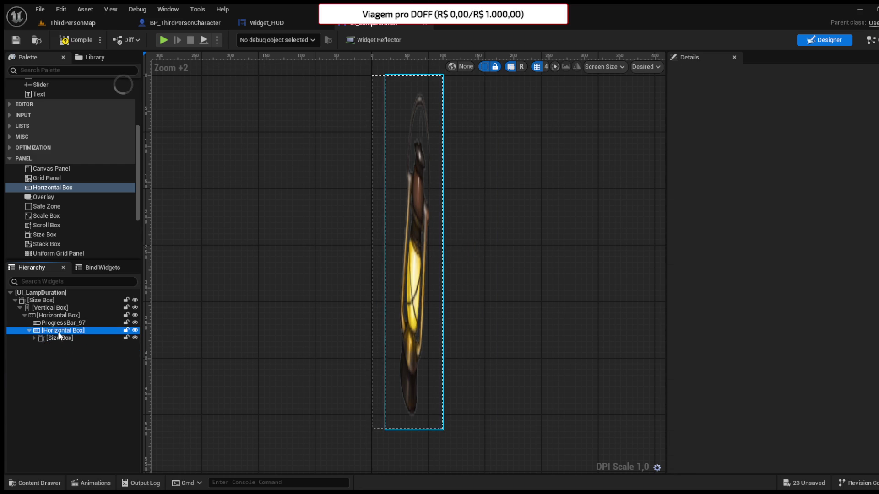
pyautogui.scroll(-2, 45, 204)
pyautogui.moveTo(43, 216)
pyautogui.mouseDown()
pyautogui.moveTo(66, 329)
pyautogui.moveTo(53, 348)
pyautogui.mouseUp()
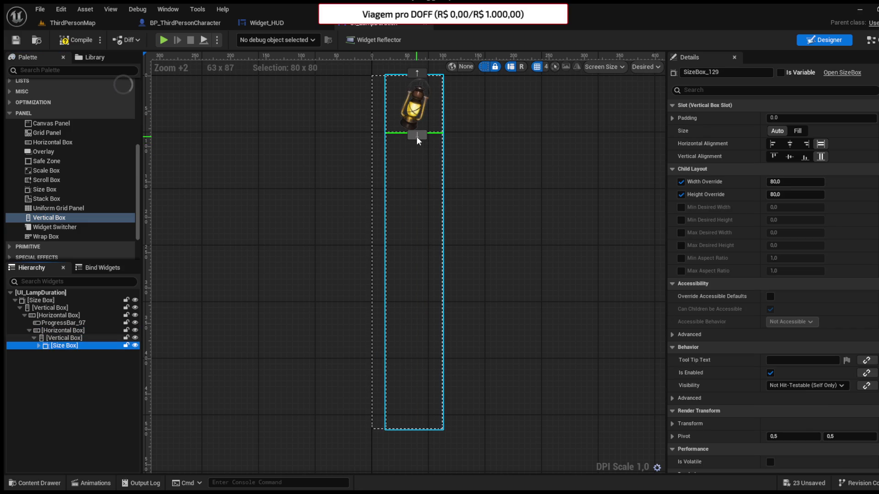
# Step: Set the lamp's Size Box to Fill with Bottom alignment and compile
pyautogui.click(60, 339)
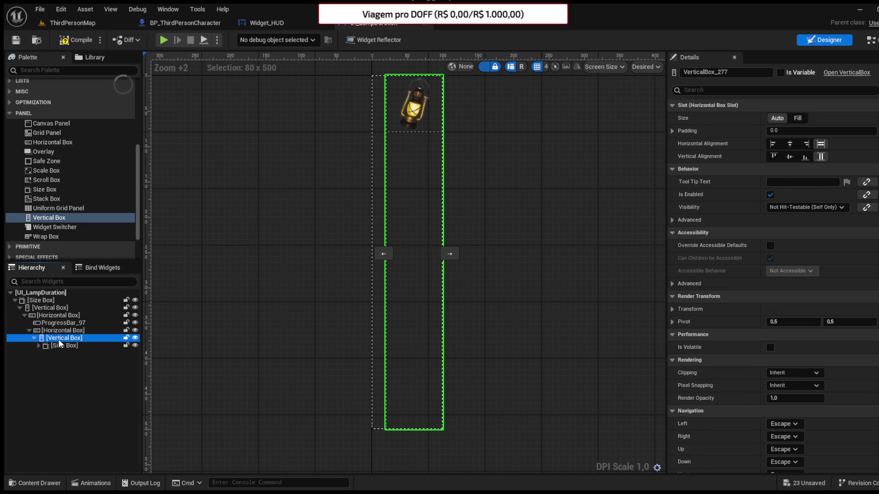
pyautogui.click(75, 40)
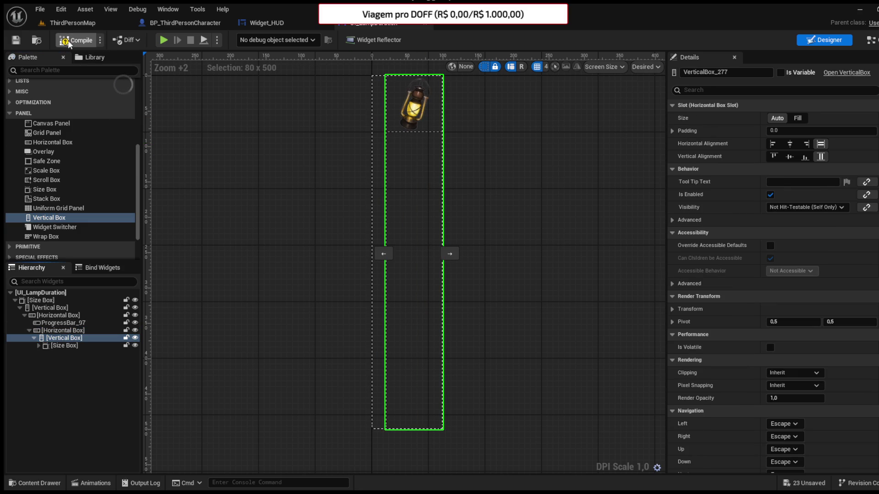
pyautogui.click(60, 330)
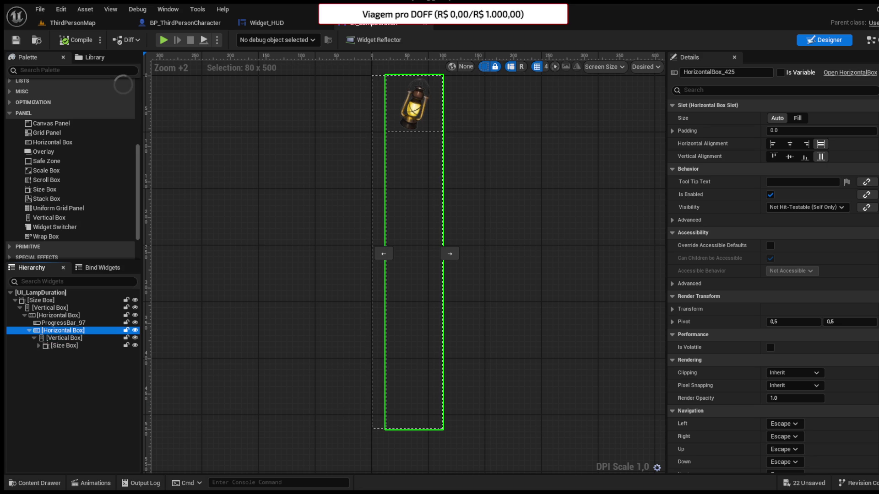
pyautogui.click(74, 339)
pyautogui.click(76, 346)
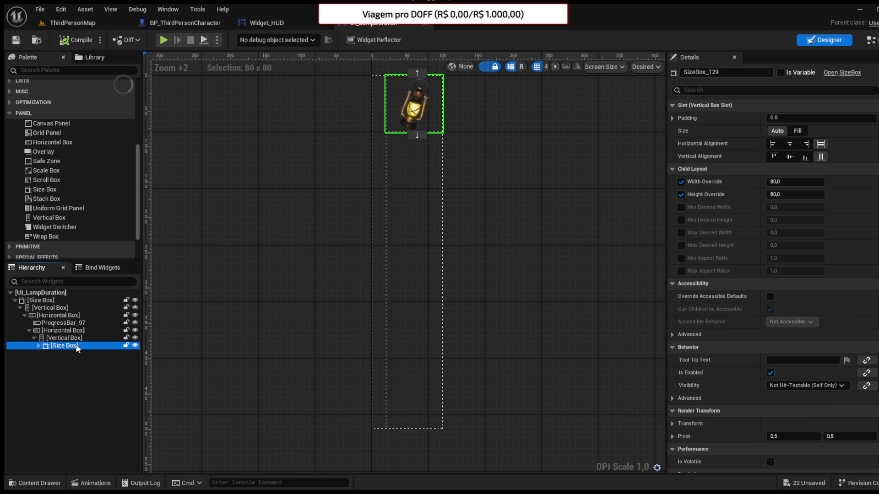
pyautogui.click(804, 157)
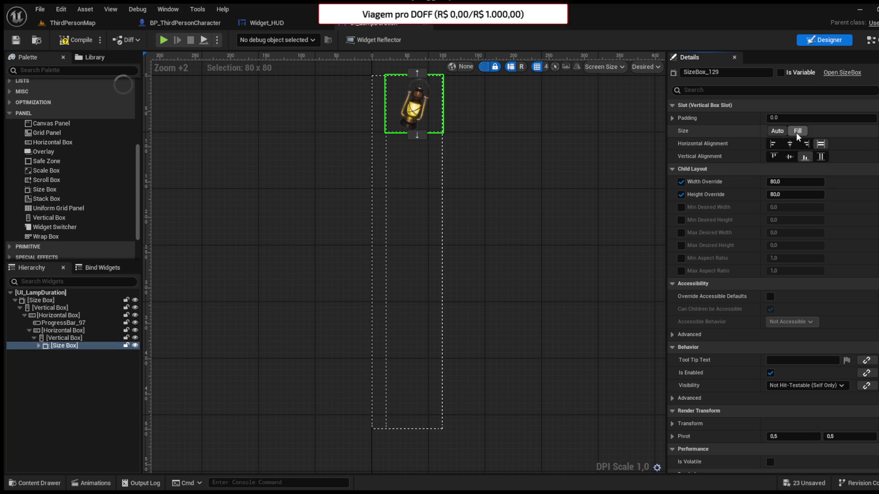
pyautogui.click(798, 131)
pyautogui.click(78, 40)
# Step: Set the fuel progress bar's Padding to 0 so it widens to 20 × 500, and compile
pyautogui.click(16, 40)
pyautogui.click(64, 323)
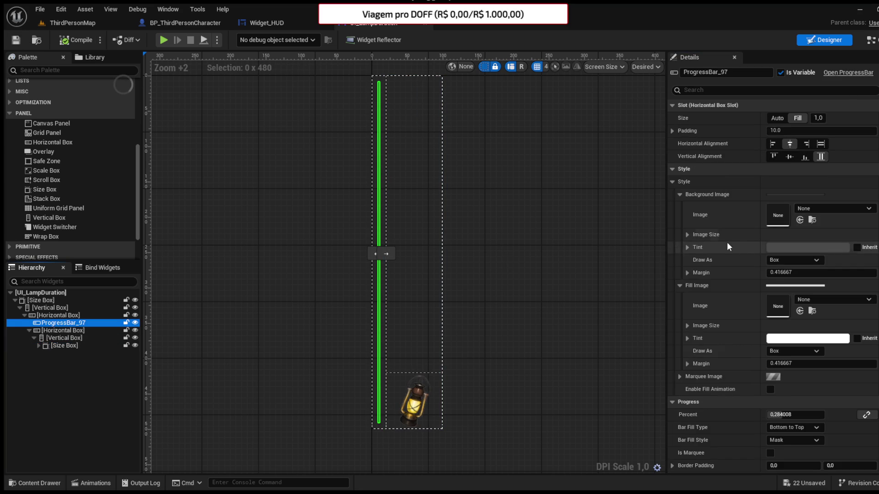
pyautogui.moveTo(778, 415); pyautogui.dragTo(784, 415)
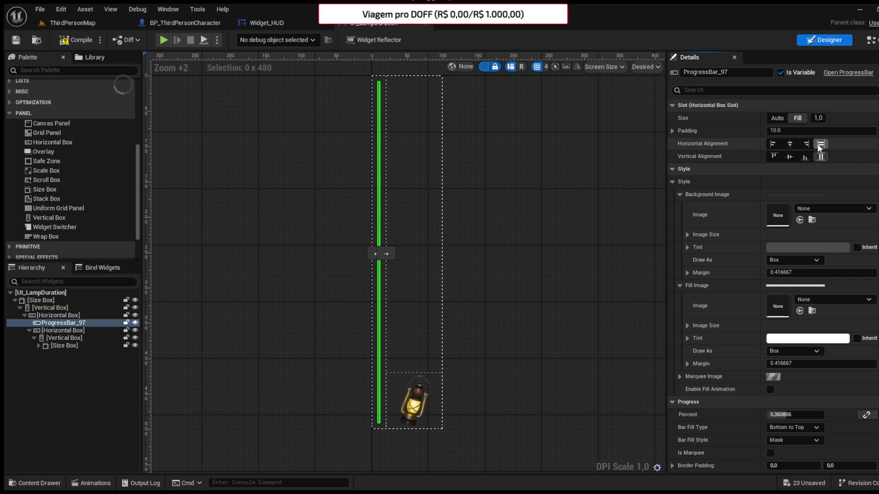
pyautogui.click(59, 316)
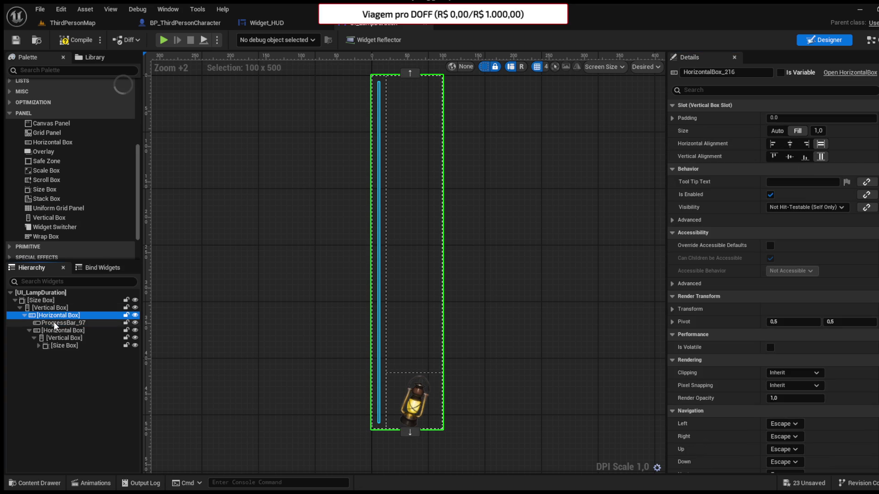
pyautogui.click(54, 323)
pyautogui.scroll(-1, 755, 183)
pyautogui.click(776, 115)
pyautogui.write('0')
pyautogui.press('Return')
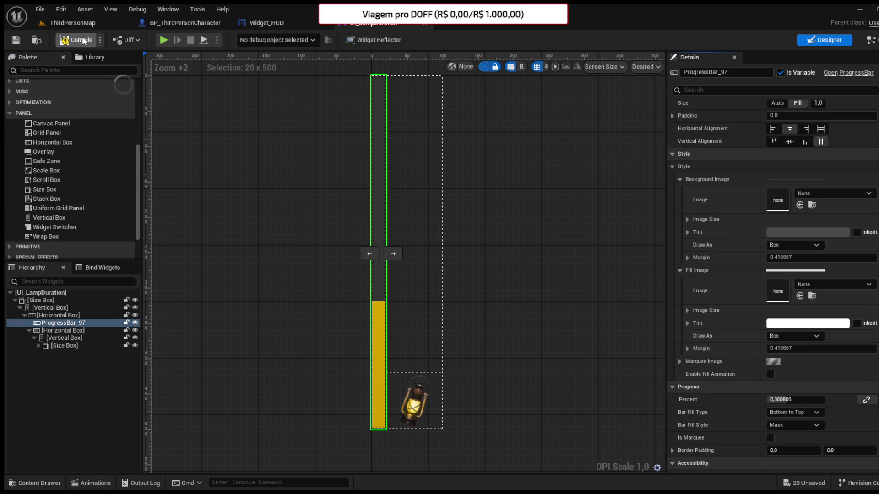
pyautogui.click(10, 41)
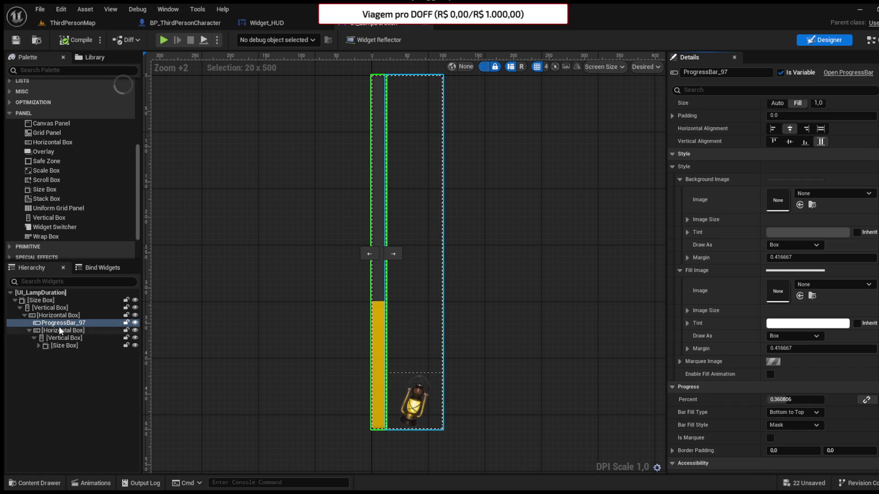
# Step: Rename the progress bar to Fuel, compile, and switch to BP_ThirdPersonCharacter's EventGraph
pyautogui.write('Comb')
pyautogui.press('BackSpace')
pyautogui.press('BackSpace')
pyautogui.press('BackSpace')
pyautogui.write('Fuel')
pyautogui.press('Return')
pyautogui.click(77, 40)
pyautogui.click(16, 40)
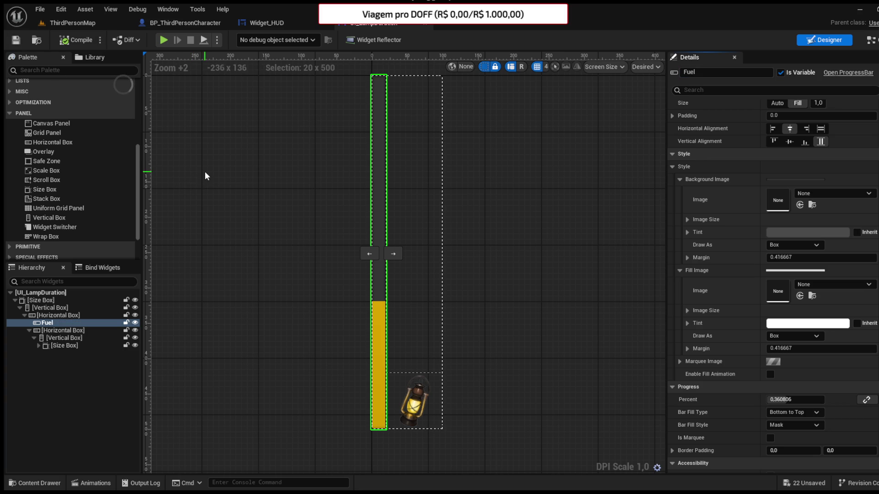
pyautogui.click(171, 22)
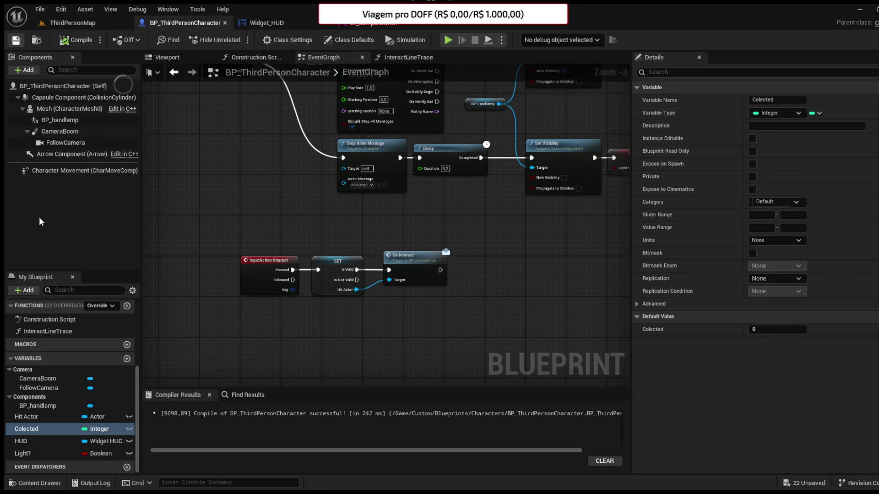
# Step: Add a Float variable named Fuel with default value 1.0 and compile
pyautogui.moveTo(207, 224); pyautogui.dragTo(229, 269)
pyautogui.scroll(-2, 285, 267)
pyautogui.moveTo(299, 293); pyautogui.dragTo(310, 249)
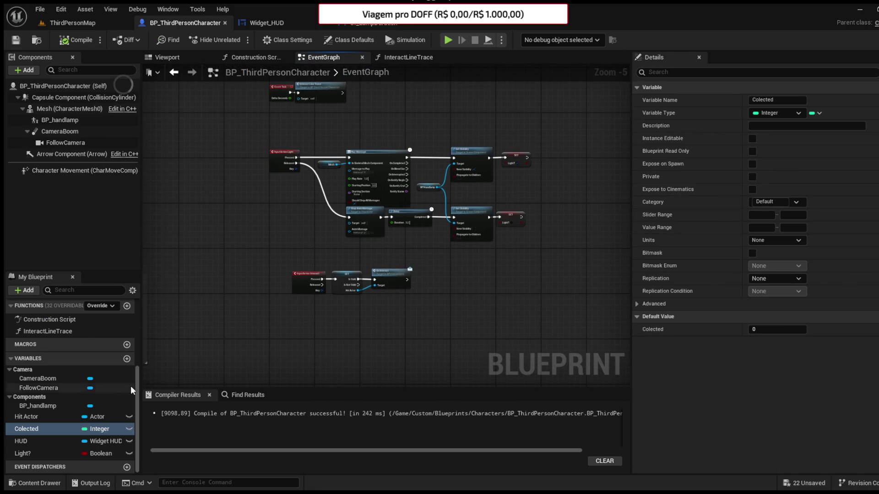
pyautogui.click(127, 359)
pyautogui.write('Fuel')
pyautogui.press('Return')
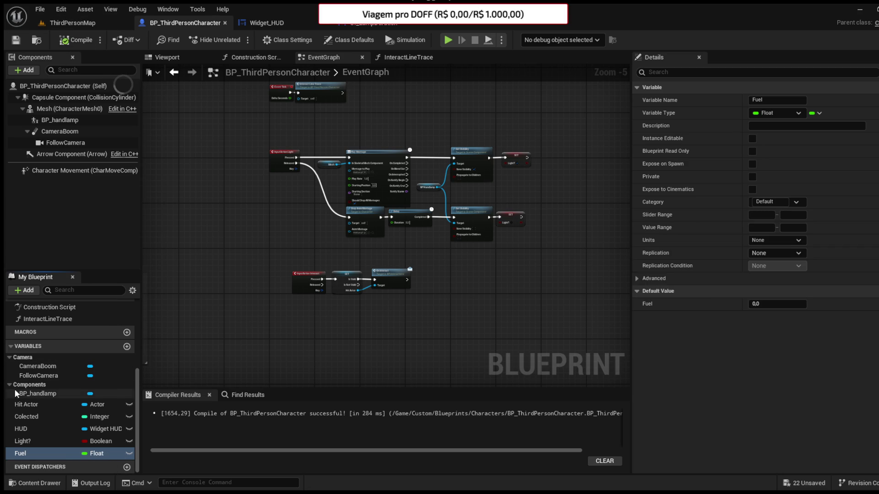
pyautogui.click(777, 304)
pyautogui.write('1')
pyautogui.press('Return')
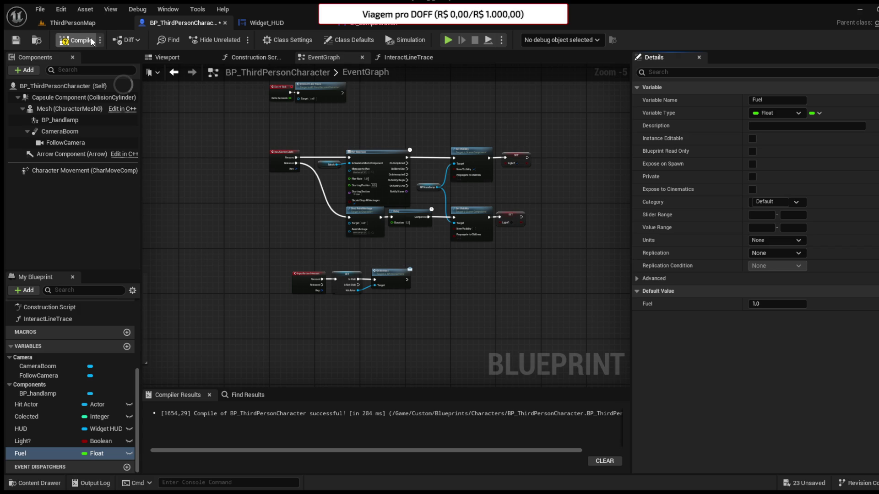
pyautogui.click(18, 40)
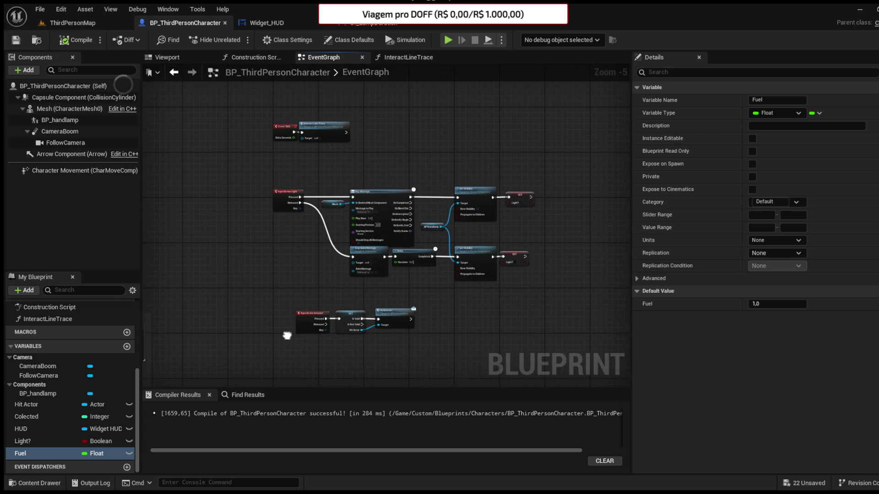
# Step: Paste a Set Timer by Event node into empty graph space
pyautogui.scroll(1, 435, 301)
pyautogui.moveTo(435, 301)
pyautogui.mouseDown()
pyautogui.moveTo(447, 299)
pyautogui.moveTo(371, 293)
pyautogui.moveTo(443, 223)
pyautogui.mouseUp()
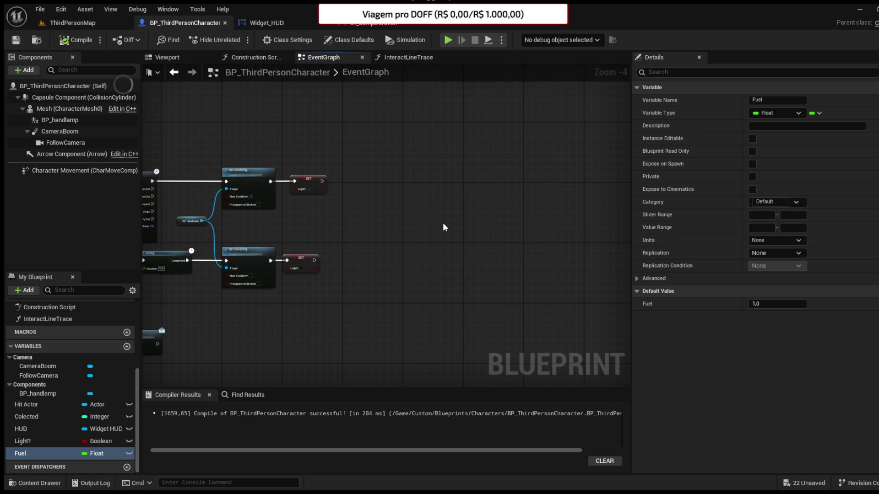
pyautogui.hotkey('ctrl', 'v')
# Step: Set the timer's Time to 0,1 and bind it to a new custom event named Spend Fuel
pyautogui.scroll(3, 469, 221)
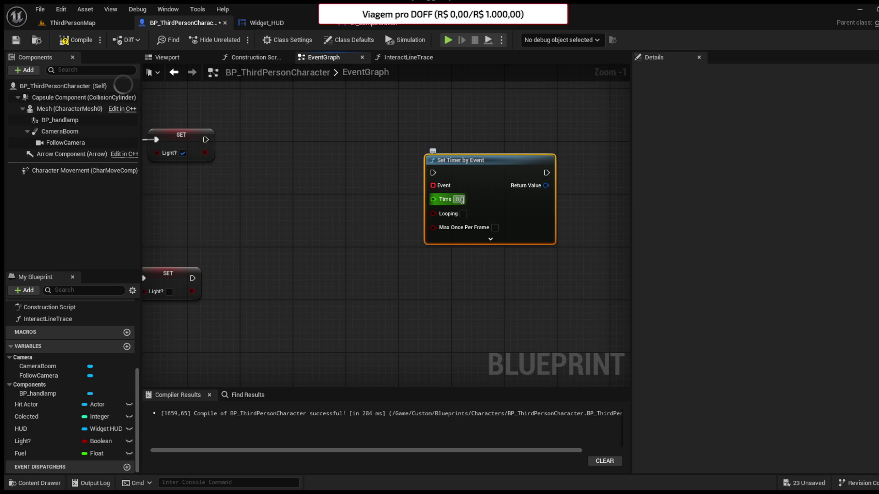
pyautogui.write('0,1')
pyautogui.moveTo(458, 160)
pyautogui.mouseDown()
pyautogui.moveTo(497, 140)
pyautogui.moveTo(430, 208)
pyautogui.mouseUp()
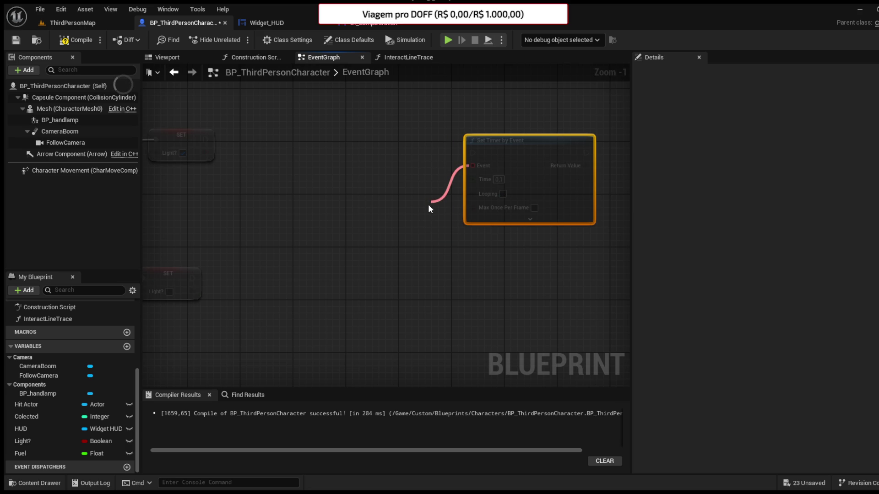
pyautogui.click(467, 238)
pyautogui.write('Spend Fuel')
pyautogui.press('Return')
# Step: Add a Branch on Light? after Spend Fuel and enable the timer's Looping
pyautogui.moveTo(437, 239)
pyautogui.mouseDown()
pyautogui.moveTo(398, 272)
pyautogui.moveTo(473, 274)
pyautogui.mouseUp()
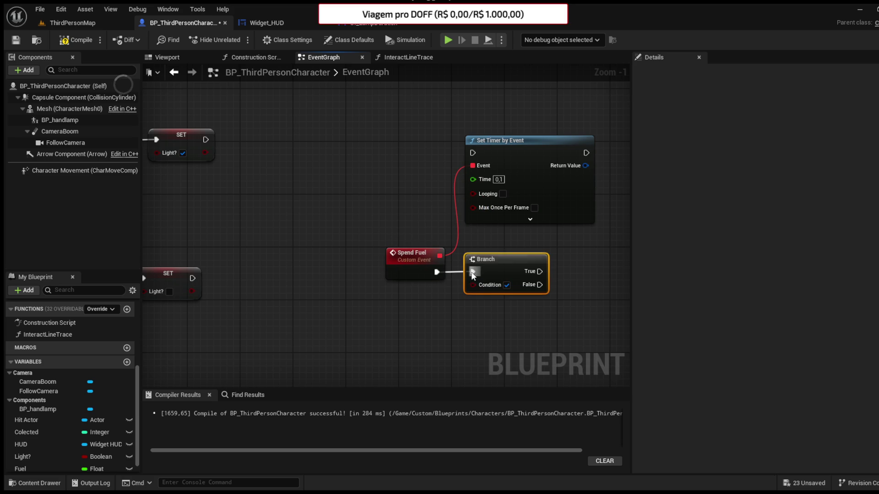
pyautogui.moveTo(23, 457); pyautogui.dragTo(474, 285)
pyautogui.click(502, 193)
pyautogui.moveTo(406, 282); pyautogui.dragTo(405, 296)
pyautogui.click(479, 328)
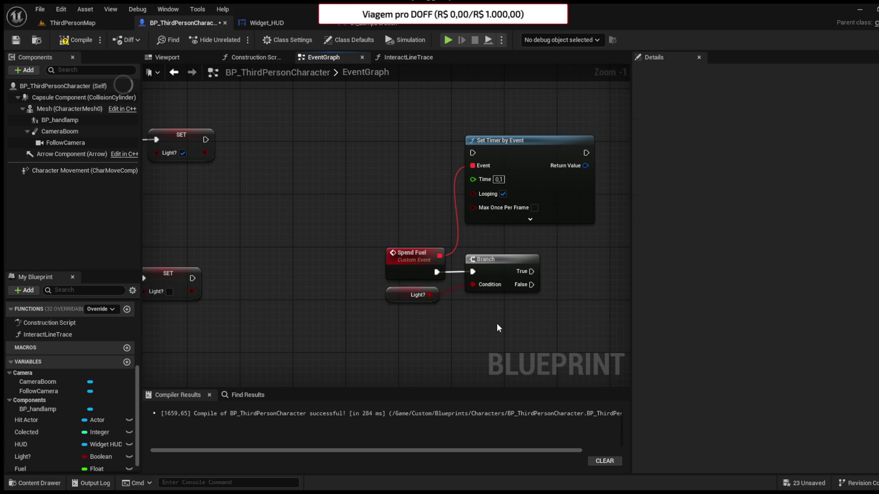
pyautogui.scroll(-1, 72, 425)
# Step: Subtract 0,001 from the Fuel variable with a Subtract node
pyautogui.click(21, 454)
pyautogui.moveTo(485, 287)
pyautogui.mouseDown()
pyautogui.moveTo(485, 274)
pyautogui.moveTo(535, 274)
pyautogui.moveTo(546, 258)
pyautogui.moveTo(539, 259)
pyautogui.moveTo(576, 288)
pyautogui.mouseUp()
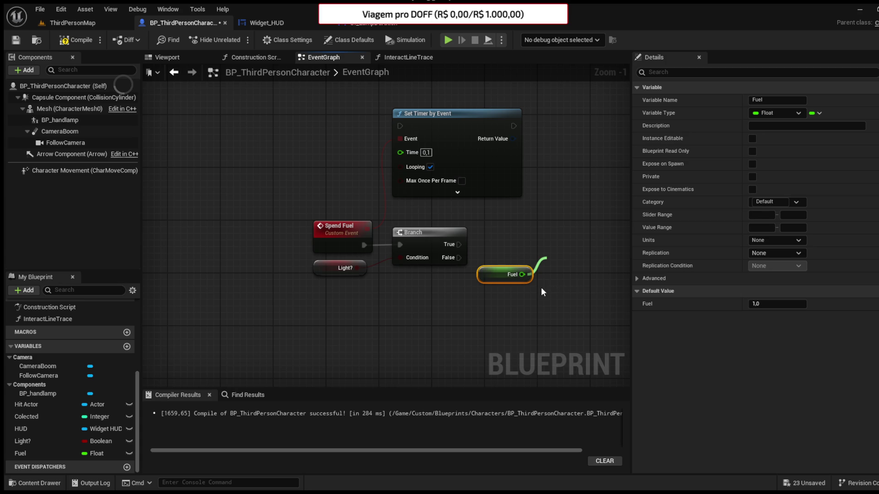
pyautogui.click(570, 275)
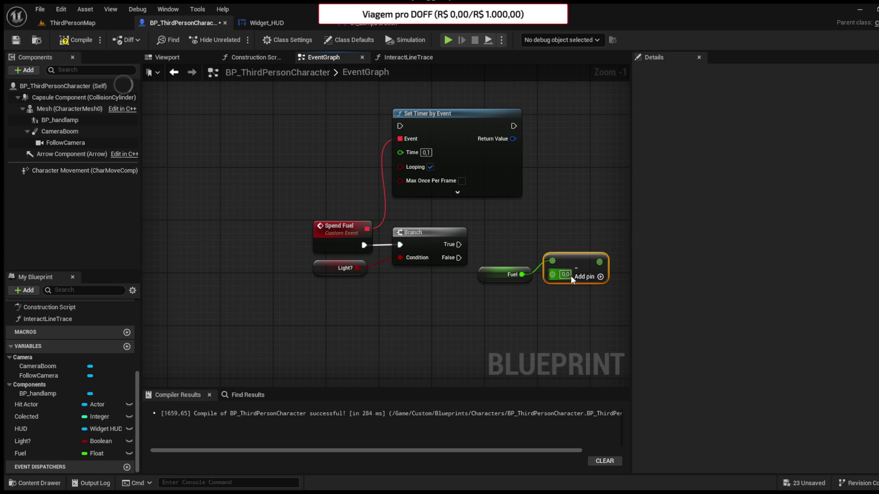
pyautogui.click(566, 275)
pyautogui.write('1')
pyautogui.click(580, 301)
pyautogui.moveTo(580, 301); pyautogui.dragTo(551, 306)
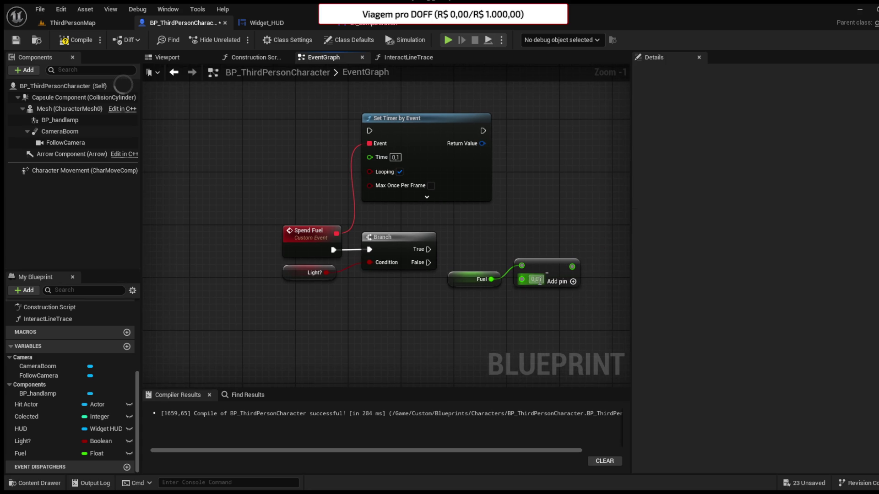
pyautogui.write('0,001')
pyautogui.press('Return')
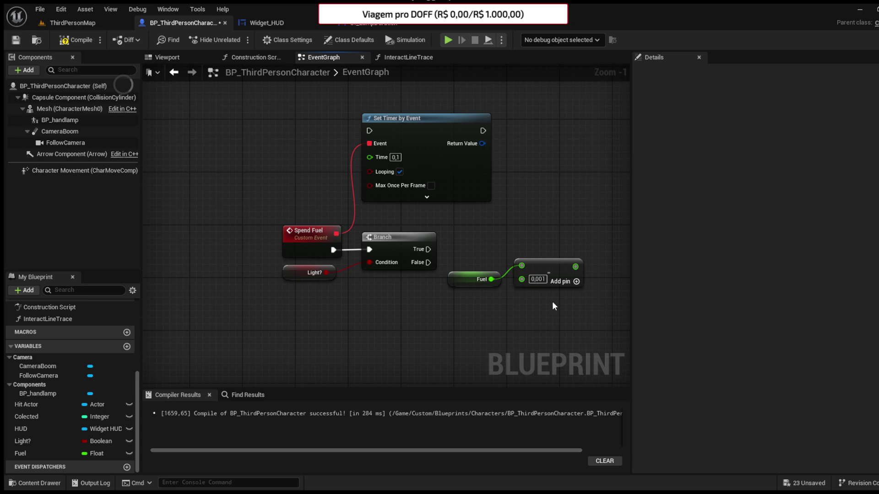
# Step: Set Fuel from the subtraction on the Branch's True output and compile
pyautogui.click(39, 456)
pyautogui.moveTo(39, 457)
pyautogui.mouseDown()
pyautogui.moveTo(497, 340)
pyautogui.moveTo(501, 324)
pyautogui.moveTo(603, 246)
pyautogui.moveTo(595, 256)
pyautogui.moveTo(428, 249)
pyautogui.mouseUp()
pyautogui.moveTo(566, 238); pyautogui.dragTo(570, 244)
pyautogui.click(568, 303)
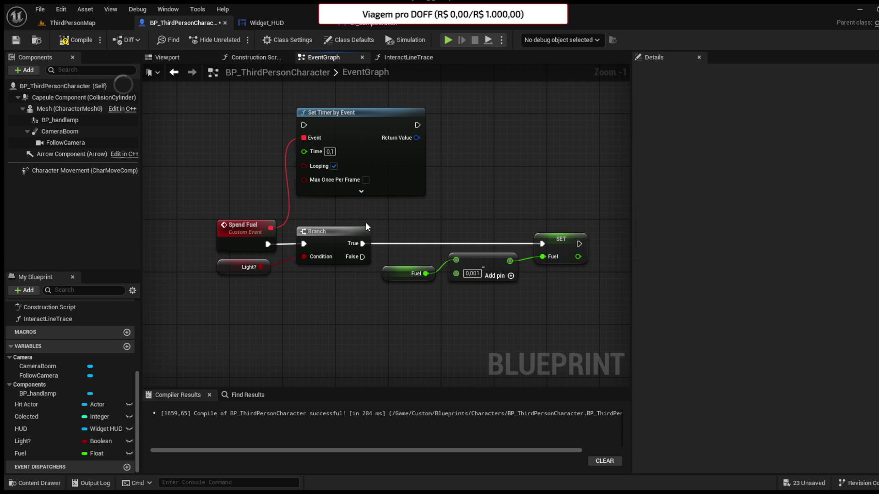
pyautogui.click(19, 45)
pyautogui.moveTo(350, 173)
pyautogui.mouseDown()
pyautogui.moveTo(303, 177)
pyautogui.moveTo(356, 198)
pyautogui.mouseUp()
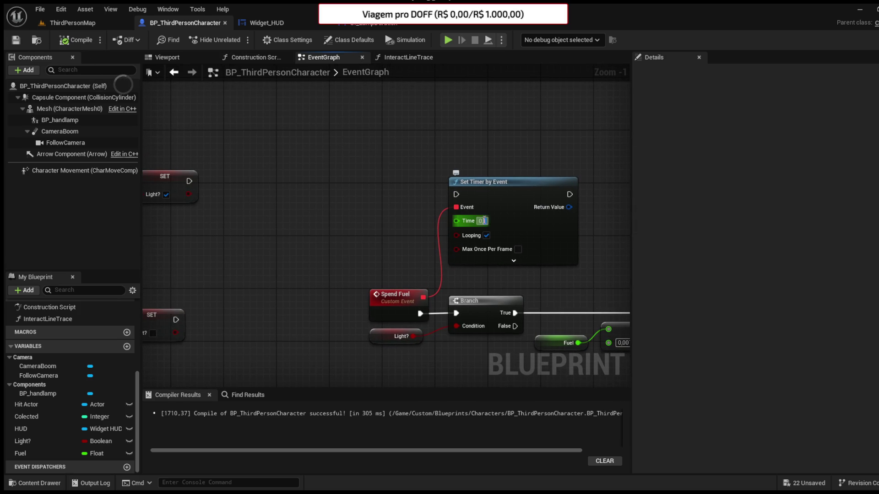
# Step: Create a custom event 'Light Fire brun down' driving Set Timer by Event, and compile
pyautogui.scroll(-5, 310, 188)
pyautogui.moveTo(343, 186); pyautogui.dragTo(342, 233)
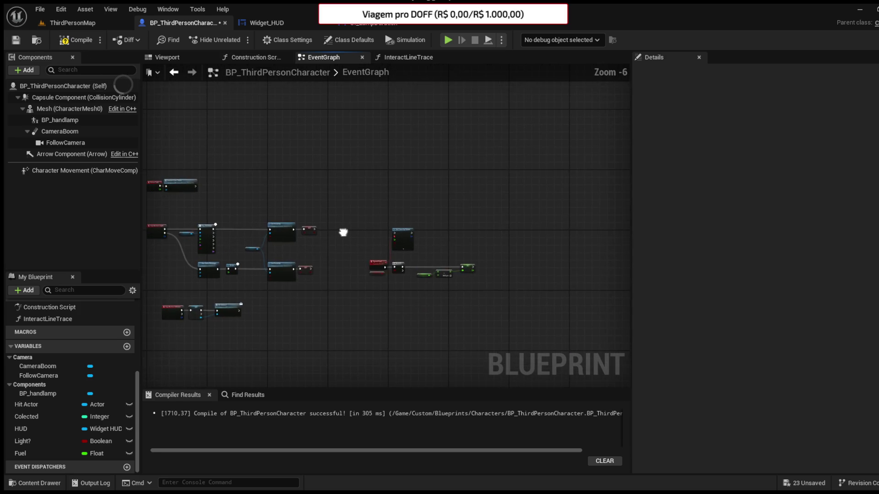
pyautogui.scroll(3, 343, 232)
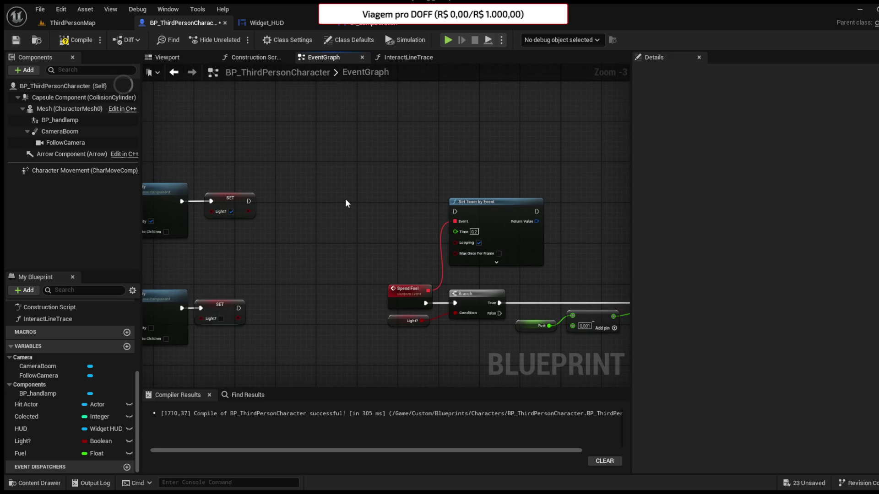
pyautogui.write('Lig')
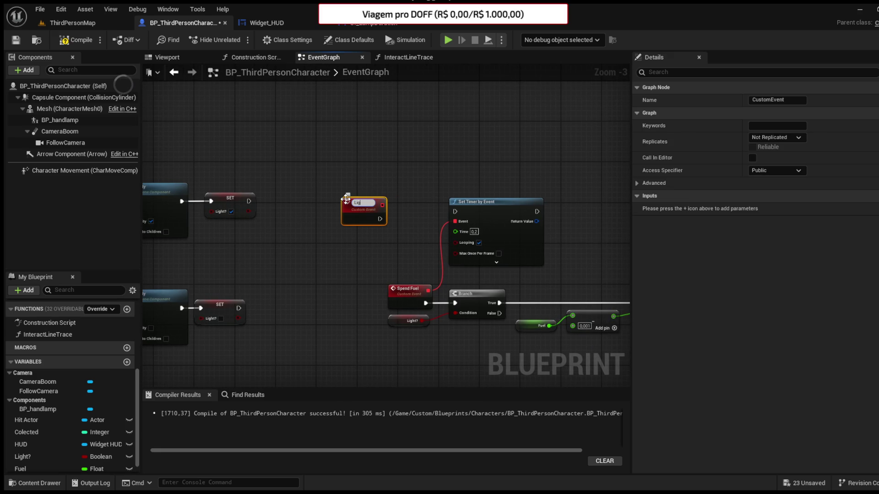
pyautogui.write('ht Fire')
pyautogui.write(' brun down')
pyautogui.press('Return')
pyautogui.moveTo(394, 217)
pyautogui.mouseDown()
pyautogui.moveTo(455, 211)
pyautogui.moveTo(402, 210)
pyautogui.mouseUp()
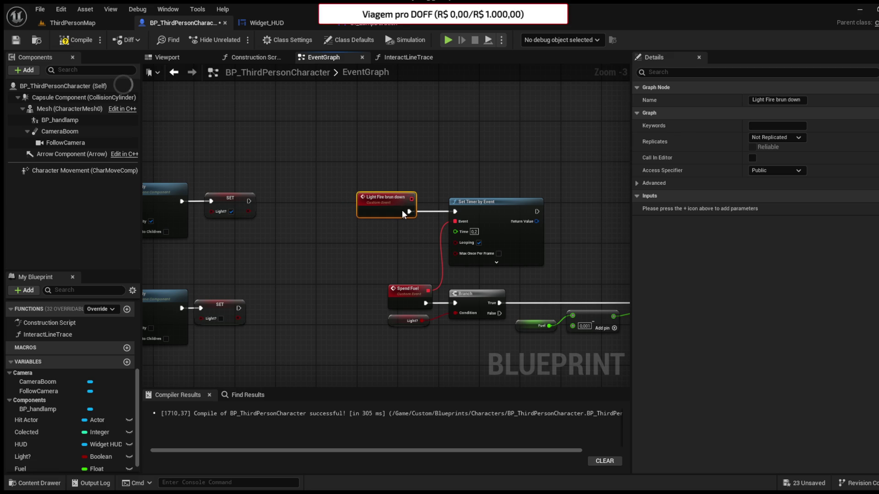
pyautogui.click(81, 40)
# Step: Call Light Fire Brun Down after the light-on SET node, compile, save, and open Widget_HUD
pyautogui.scroll(-7, 382, 205)
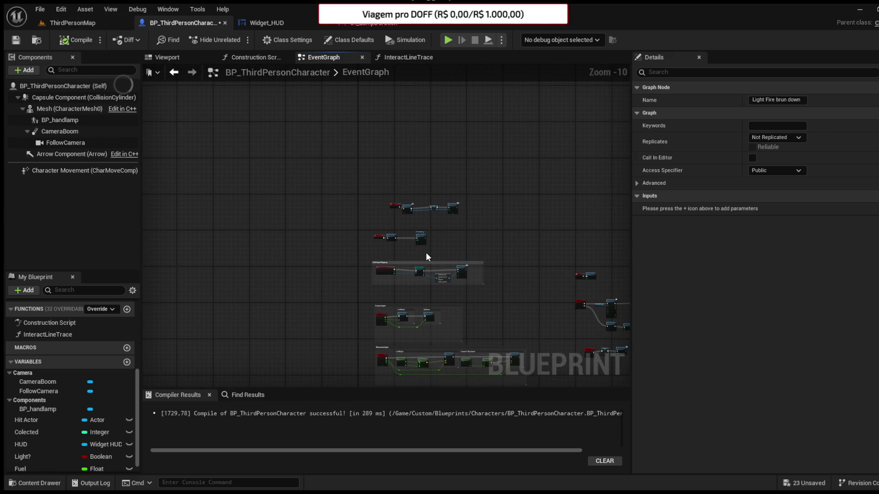
pyautogui.scroll(6, 437, 249)
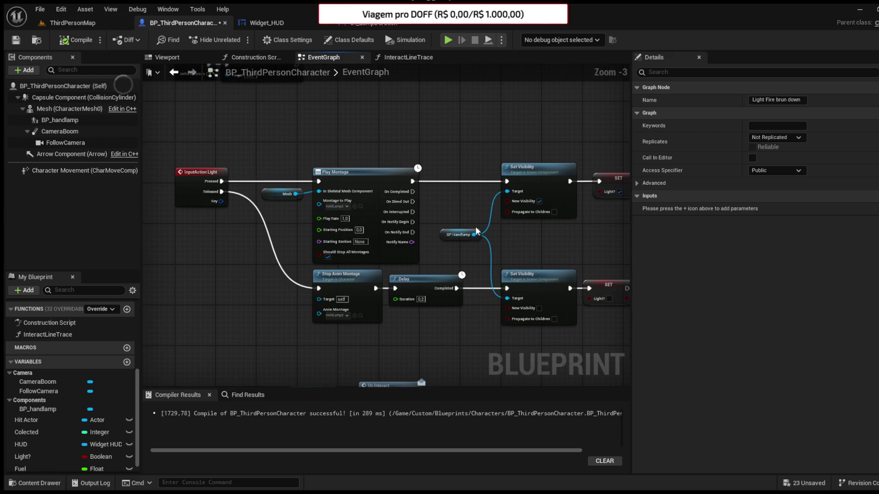
pyautogui.scroll(1, 435, 234)
pyautogui.moveTo(435, 234); pyautogui.dragTo(265, 246)
pyautogui.moveTo(318, 234); pyautogui.dragTo(328, 236)
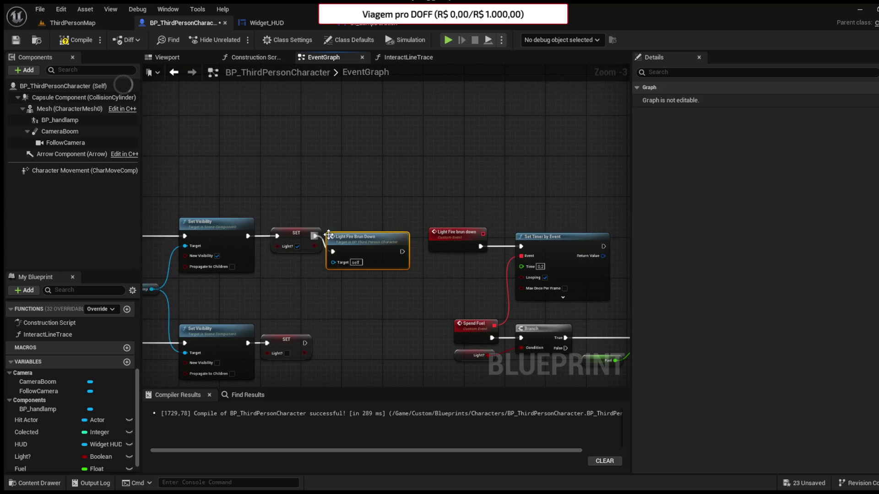
pyautogui.moveTo(347, 241); pyautogui.dragTo(426, 166)
pyautogui.moveTo(314, 235); pyautogui.dragTo(361, 169)
pyautogui.click(86, 42)
pyautogui.moveTo(439, 173); pyautogui.dragTo(450, 173)
pyautogui.click(243, 91)
pyautogui.click(19, 42)
pyautogui.moveTo(422, 128)
pyautogui.mouseDown()
pyautogui.moveTo(470, 125)
pyautogui.moveTo(440, 130)
pyautogui.moveTo(430, 188)
pyautogui.moveTo(455, 240)
pyautogui.mouseUp()
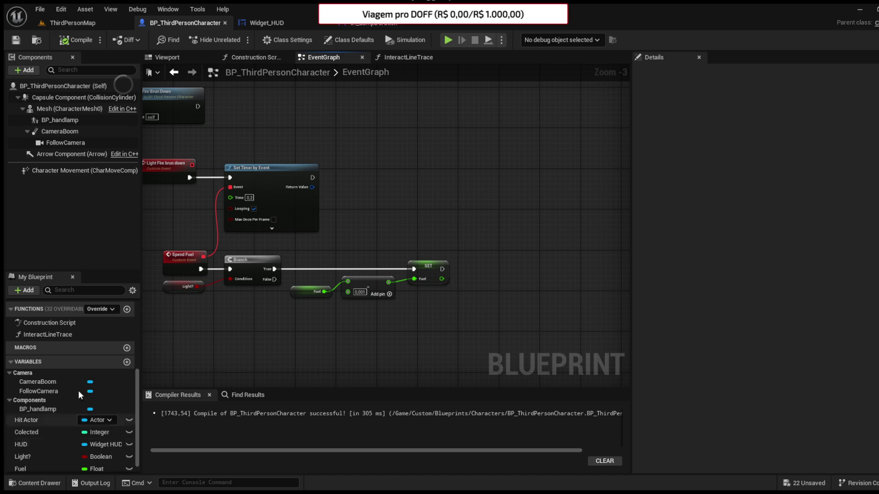
pyautogui.click(292, 24)
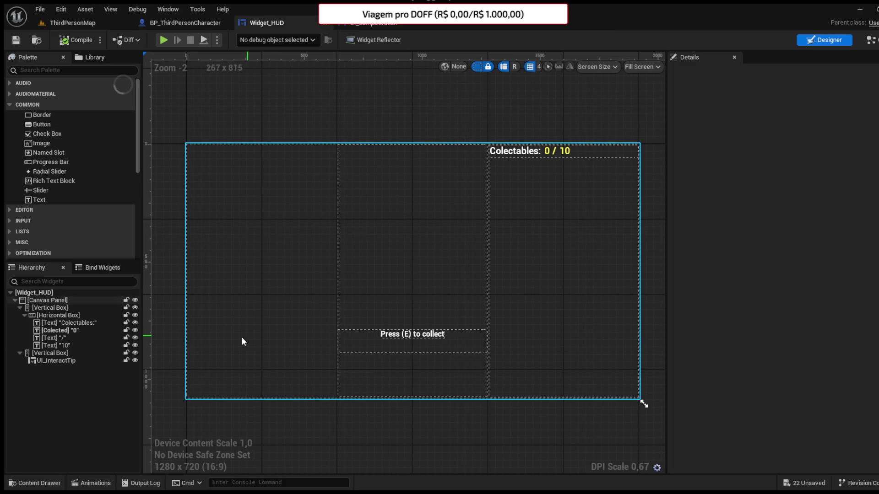
# Step: Add a Vertical Box to the HUD canvas, stretched over the left third, stopping above the bottom
pyautogui.scroll(-3, 50, 206)
pyautogui.scroll(-2, 47, 215)
pyautogui.moveTo(43, 246)
pyautogui.mouseDown()
pyautogui.moveTo(203, 175)
pyautogui.moveTo(312, 157)
pyautogui.moveTo(242, 274)
pyautogui.moveTo(189, 396)
pyautogui.mouseUp()
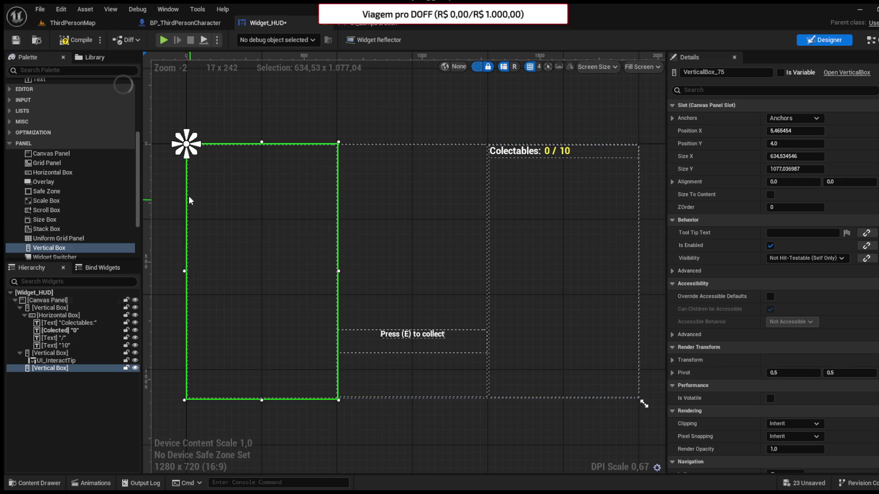
pyautogui.moveTo(192, 150); pyautogui.dragTo(339, 422)
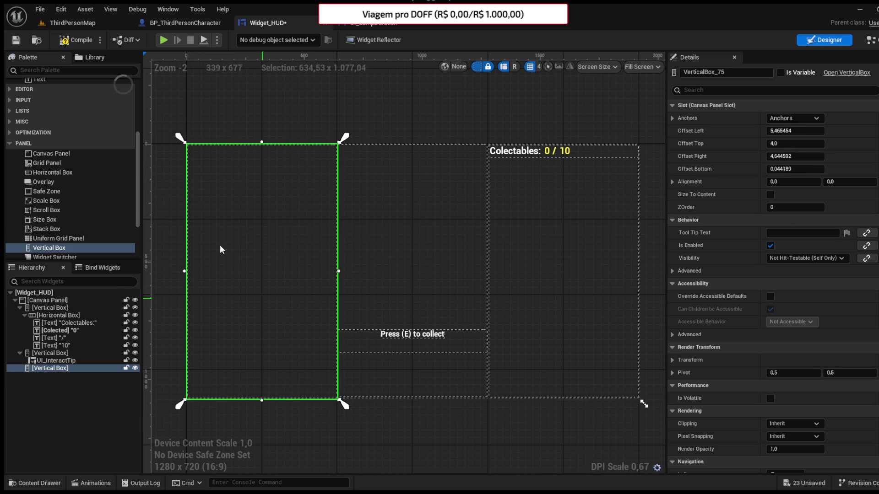
pyautogui.click(13, 40)
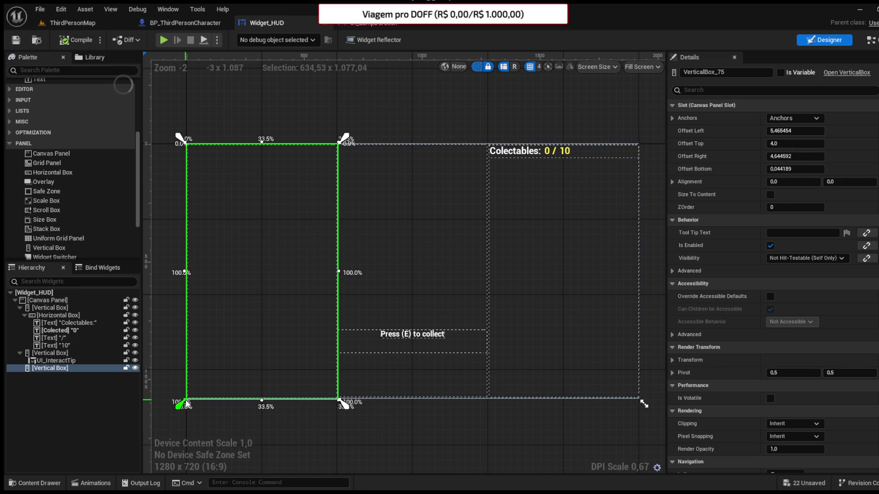
pyautogui.moveTo(188, 406); pyautogui.dragTo(183, 337)
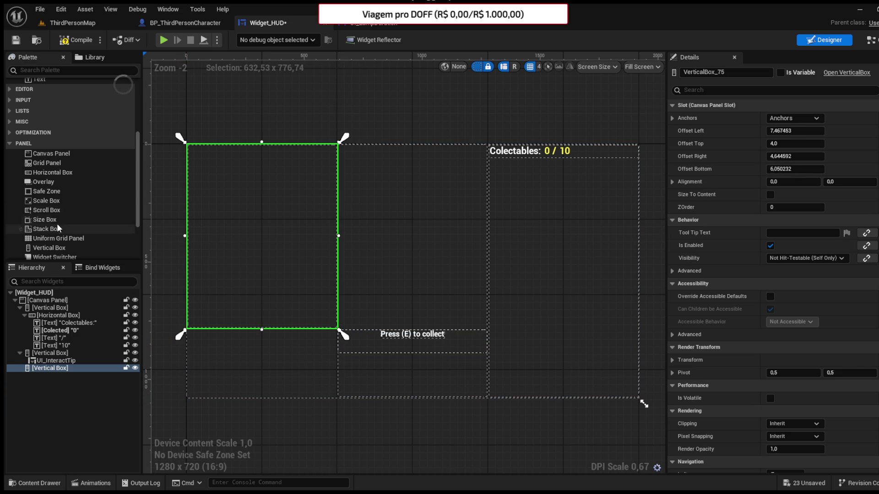
# Step: Add a bottom-left Horizontal Box holding UI_LampDuration, compile, and open the Graph
pyautogui.moveTo(50, 172)
pyautogui.mouseDown()
pyautogui.moveTo(193, 350)
pyautogui.moveTo(188, 334)
pyautogui.moveTo(281, 366)
pyautogui.moveTo(337, 399)
pyautogui.mouseUp()
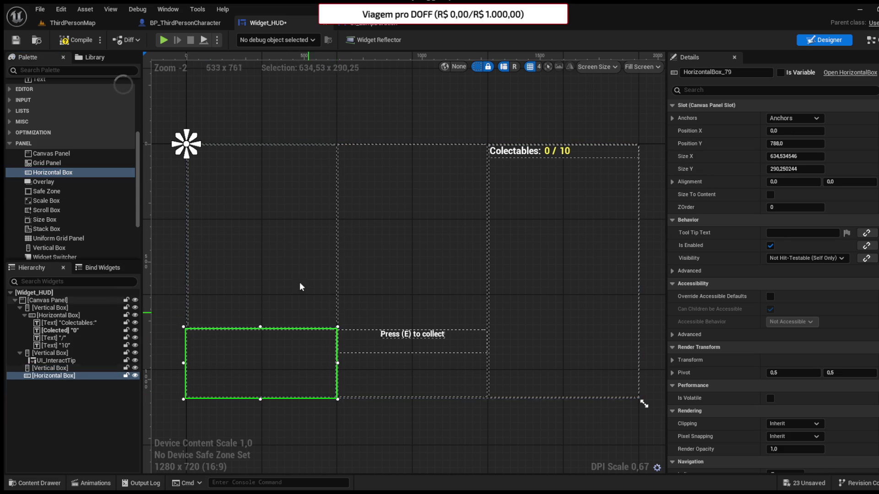
pyautogui.moveTo(192, 148)
pyautogui.mouseDown()
pyautogui.moveTo(333, 415)
pyautogui.moveTo(347, 414)
pyautogui.mouseUp()
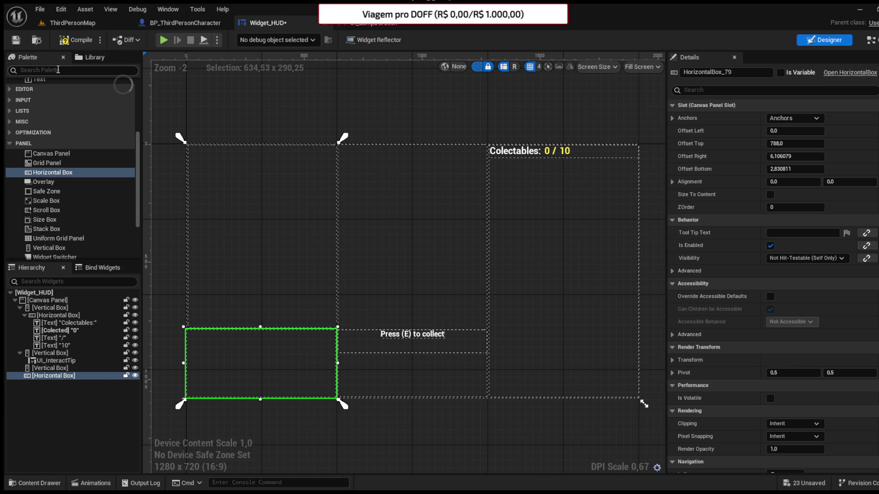
pyautogui.click(58, 70)
pyautogui.write('ui l')
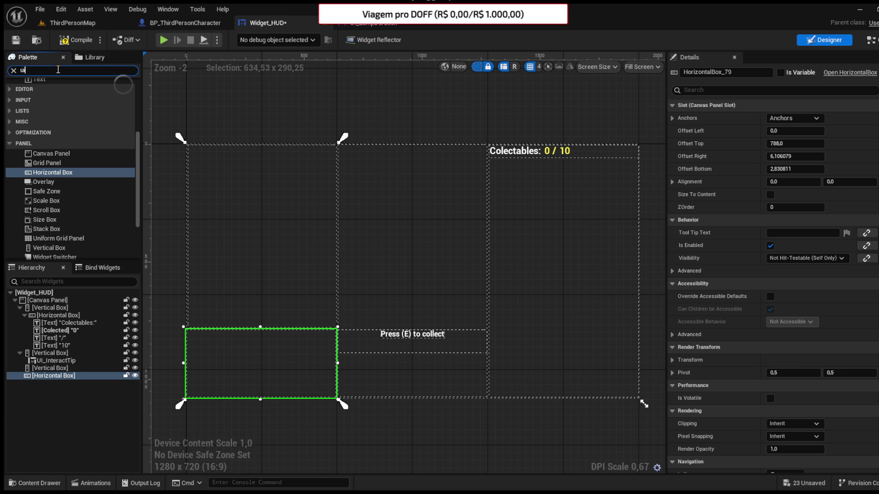
pyautogui.click(62, 104)
pyautogui.moveTo(63, 103); pyautogui.dragTo(61, 386)
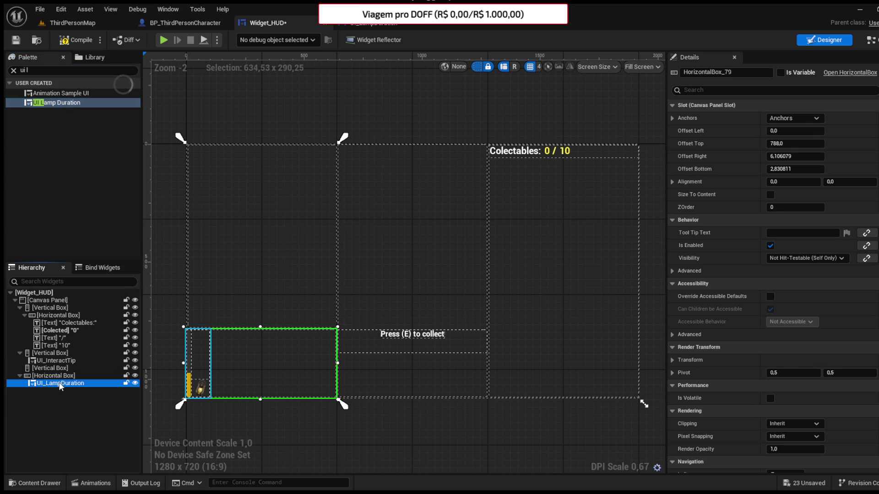
pyautogui.click(61, 385)
pyautogui.click(76, 40)
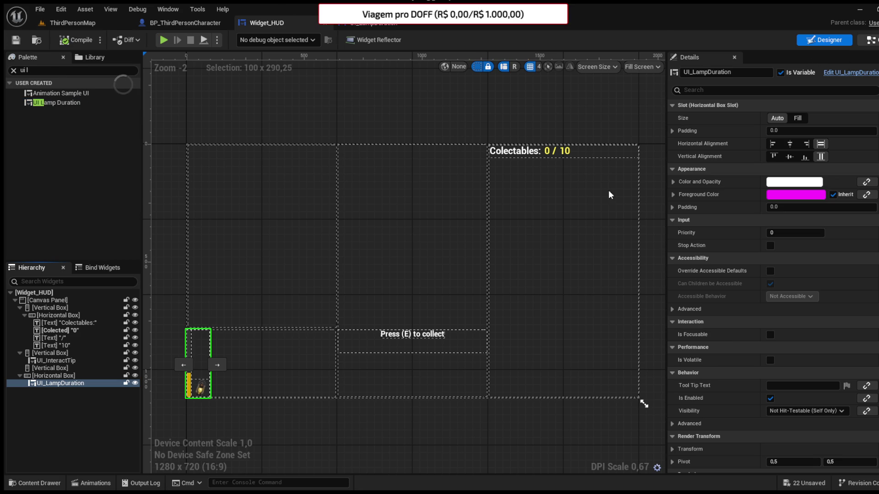
pyautogui.click(870, 40)
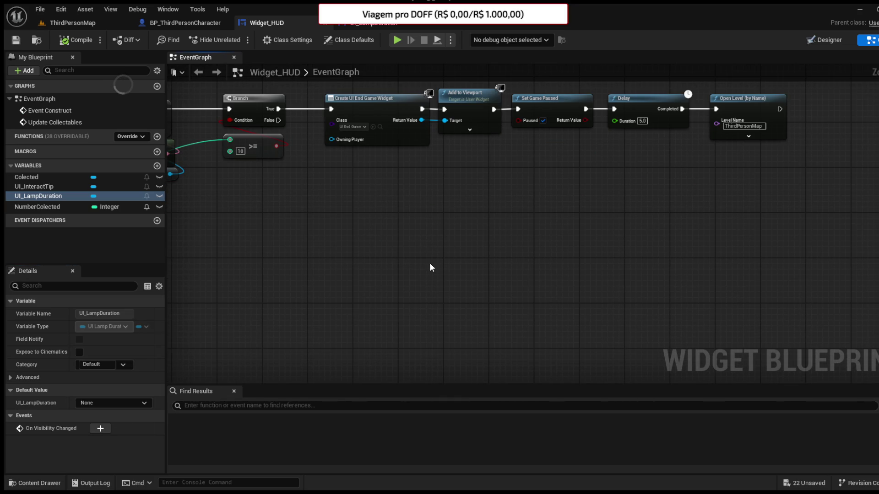
# Step: Add a custom event named Update Lamp to the Widget_HUD graph
pyautogui.rightClick(430, 268)
pyautogui.write('Upod KL')
pyautogui.press('BackSpace')
pyautogui.press('BackSpace')
pyautogui.write('Lamp')
pyautogui.press('Return')
# Step: Set UI_LampDuration's Fuel percent from Update Lamp's new In Percent input, compile, and add a <= check
pyautogui.scroll(2, 522, 288)
pyautogui.moveTo(36, 213)
pyautogui.mouseDown()
pyautogui.moveTo(433, 336)
pyautogui.moveTo(469, 355)
pyautogui.moveTo(407, 315)
pyautogui.moveTo(456, 325)
pyautogui.mouseUp()
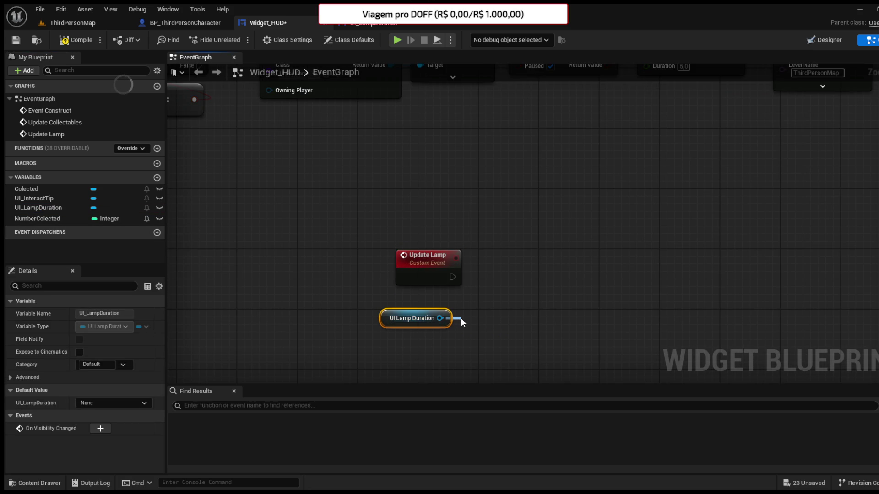
pyautogui.click(366, 22)
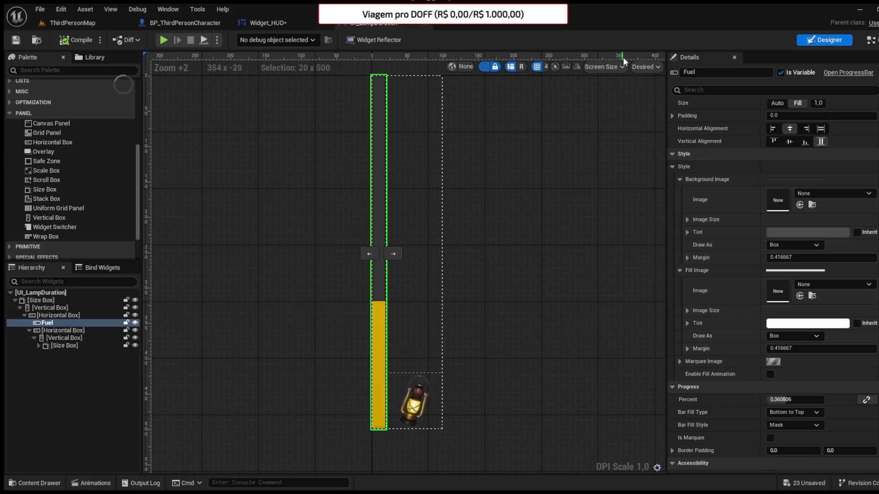
pyautogui.moveTo(378, 38)
pyautogui.mouseDown()
pyautogui.moveTo(274, 34)
pyautogui.moveTo(440, 302)
pyautogui.moveTo(473, 312)
pyautogui.mouseUp()
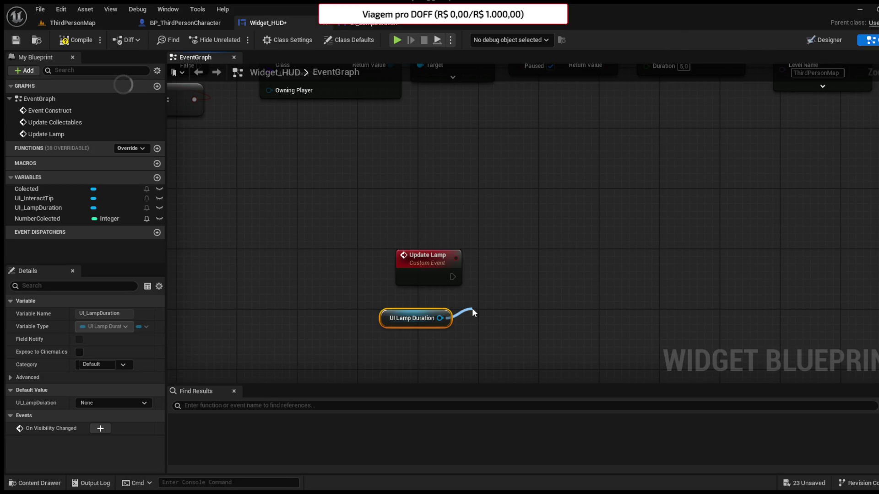
pyautogui.moveTo(546, 311); pyautogui.dragTo(560, 282)
pyautogui.moveTo(452, 277); pyautogui.dragTo(618, 271)
pyautogui.moveTo(591, 304); pyautogui.dragTo(434, 280)
pyautogui.click(89, 44)
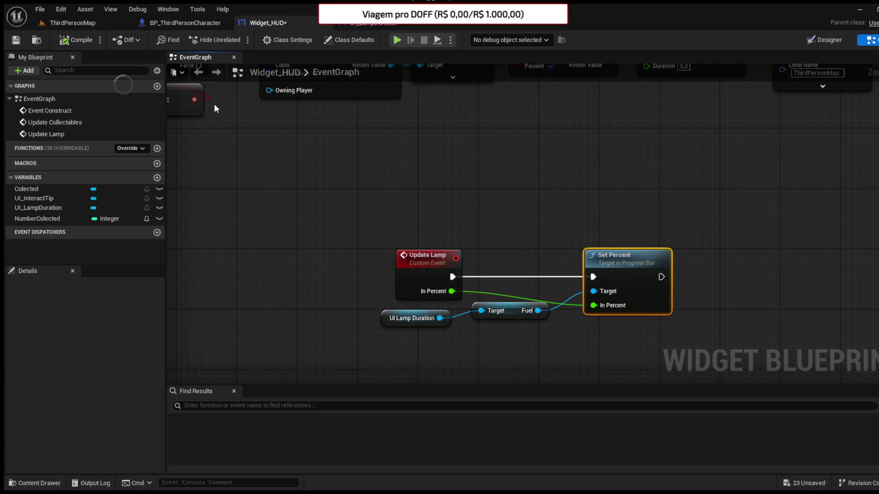
pyautogui.moveTo(396, 269)
pyautogui.mouseDown()
pyautogui.moveTo(492, 297)
pyautogui.moveTo(599, 298)
pyautogui.moveTo(633, 288)
pyautogui.moveTo(620, 251)
pyautogui.mouseUp()
pyautogui.click(585, 258)
# Step: Feed the <= comparison into a Branch that runs after Set Percent
pyautogui.click(566, 244)
pyautogui.moveTo(553, 237); pyautogui.dragTo(617, 242)
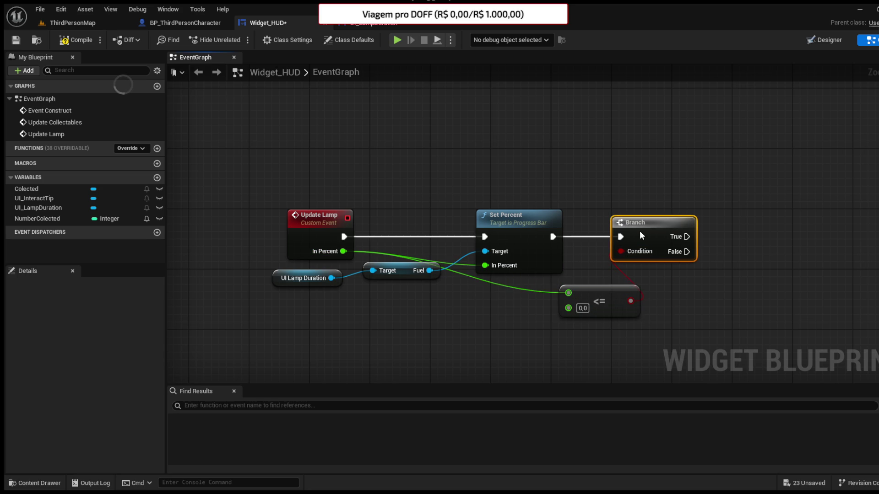
pyautogui.moveTo(606, 302); pyautogui.dragTo(528, 301)
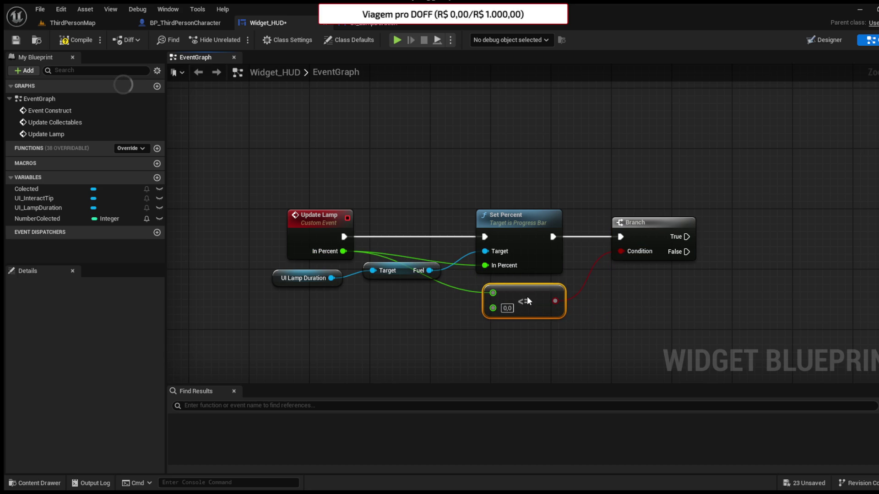
pyautogui.click(595, 298)
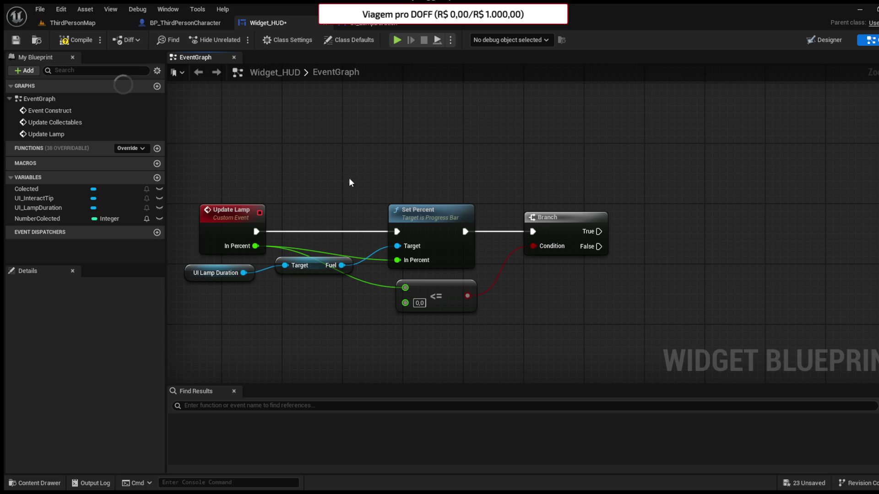
# Step: Rearrange the Update Lamp, UI Lamp Duration and Fuel nodes in the HUD graph
pyautogui.moveTo(340, 185); pyautogui.dragTo(371, 142)
pyautogui.moveTo(453, 183); pyautogui.dragTo(539, 188)
pyautogui.moveTo(438, 281); pyautogui.dragTo(341, 224)
pyautogui.moveTo(430, 249); pyautogui.dragTo(423, 310)
pyautogui.click(398, 261)
pyautogui.click(355, 191)
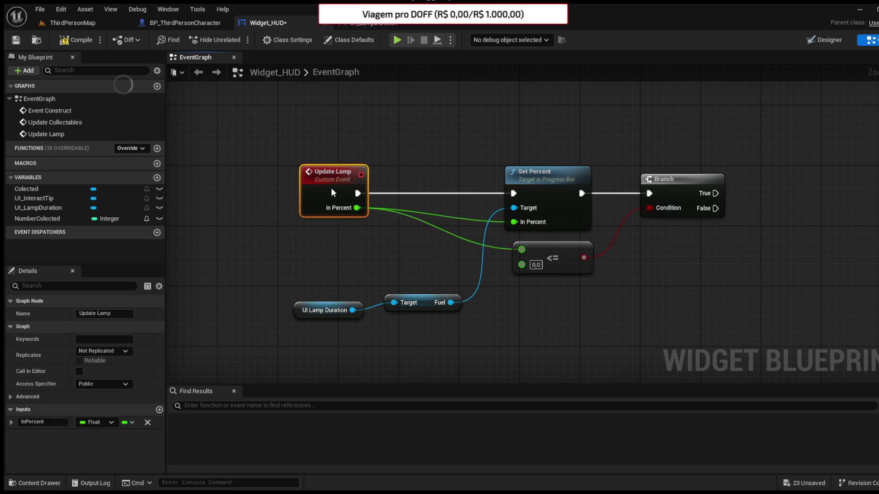
pyautogui.moveTo(355, 192); pyautogui.dragTo(308, 191)
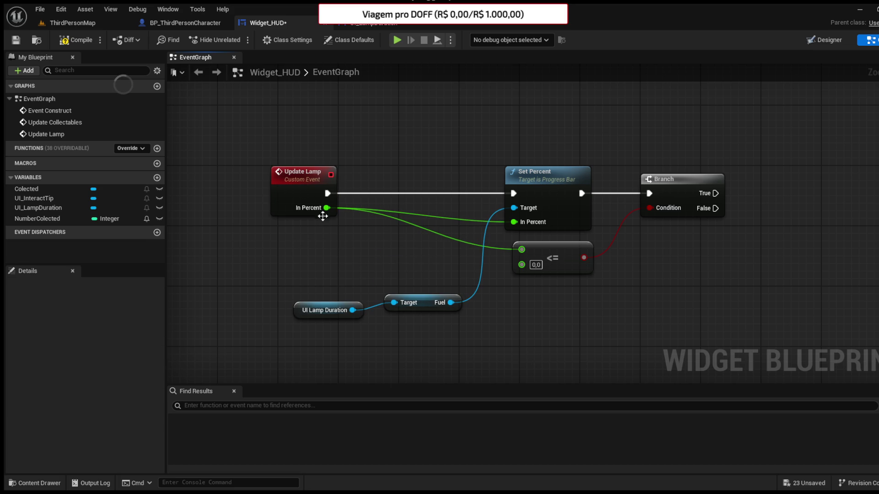
pyautogui.moveTo(301, 313); pyautogui.dragTo(308, 297)
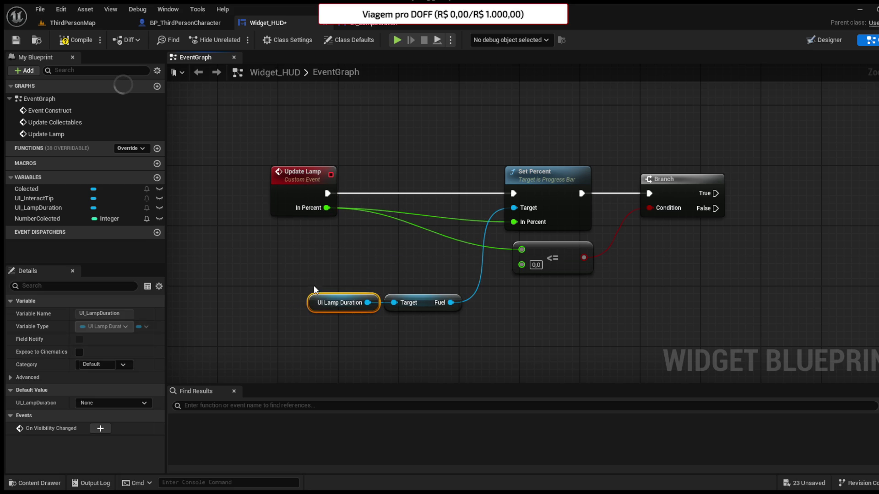
pyautogui.moveTo(373, 242); pyautogui.dragTo(312, 244)
pyautogui.moveTo(468, 244)
pyautogui.mouseDown()
pyautogui.moveTo(696, 256)
pyautogui.moveTo(505, 269)
pyautogui.moveTo(624, 273)
pyautogui.mouseUp()
pyautogui.click(547, 255)
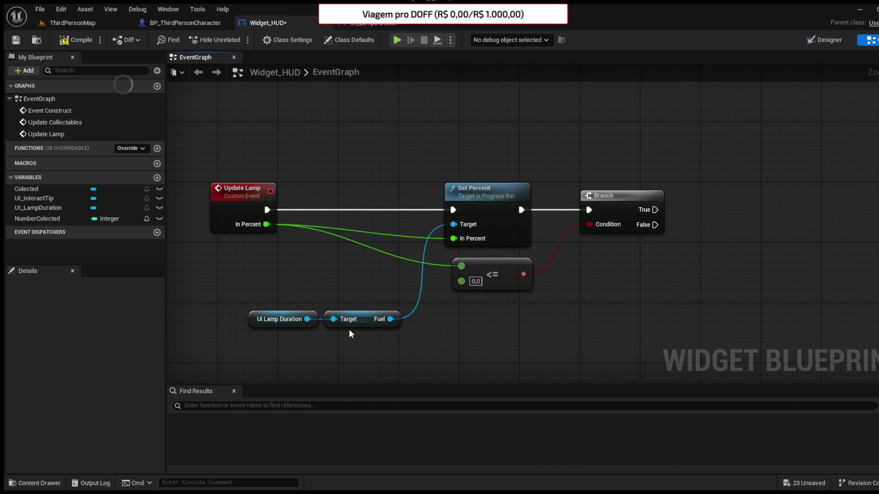
# Step: Delete the Branch and <= nodes, then return to BP_ThirdPersonCharacter's event graph
pyautogui.click(631, 216)
pyautogui.press('Delete')
pyautogui.click(496, 263)
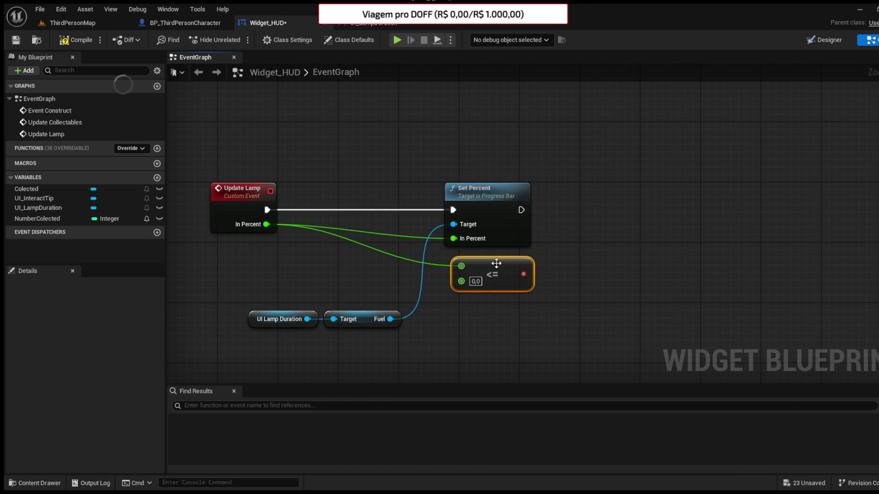
pyautogui.press('Delete')
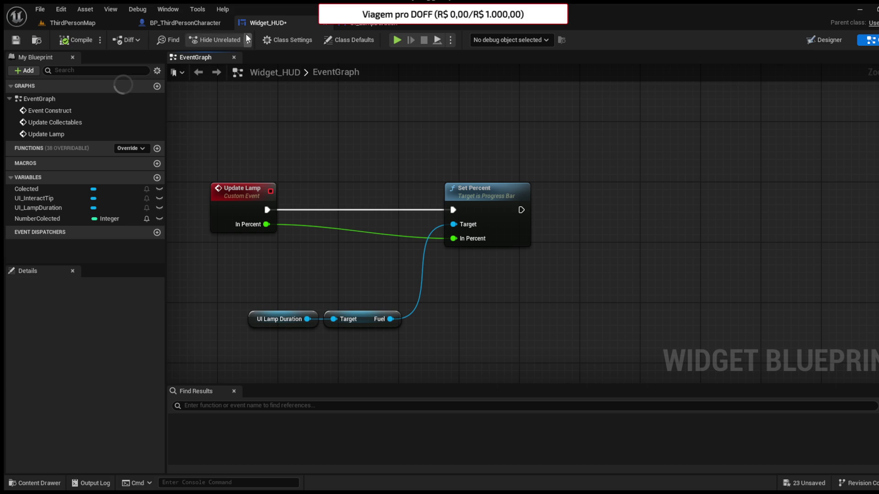
pyautogui.click(191, 22)
pyautogui.scroll(3, 465, 285)
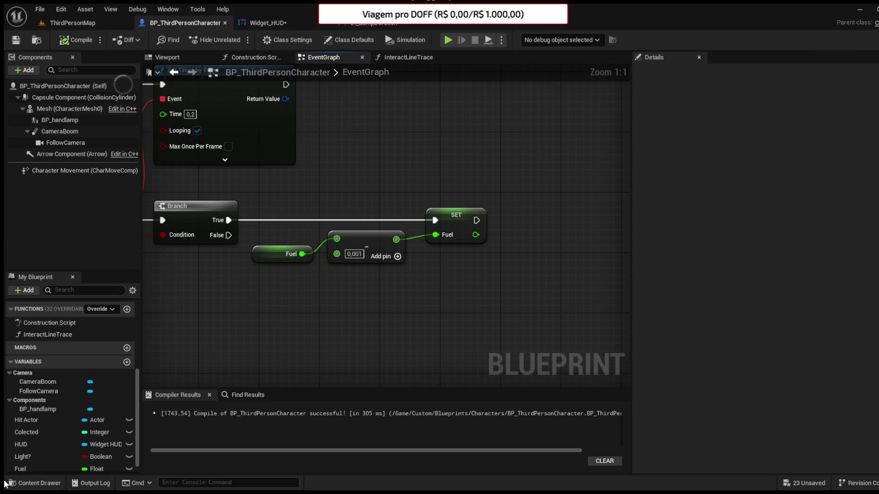
# Step: Call HUD's Update Lamp after SET Fuel, passing the new Fuel value as In Percent
pyautogui.click(28, 444)
pyautogui.moveTo(415, 319); pyautogui.dragTo(467, 316)
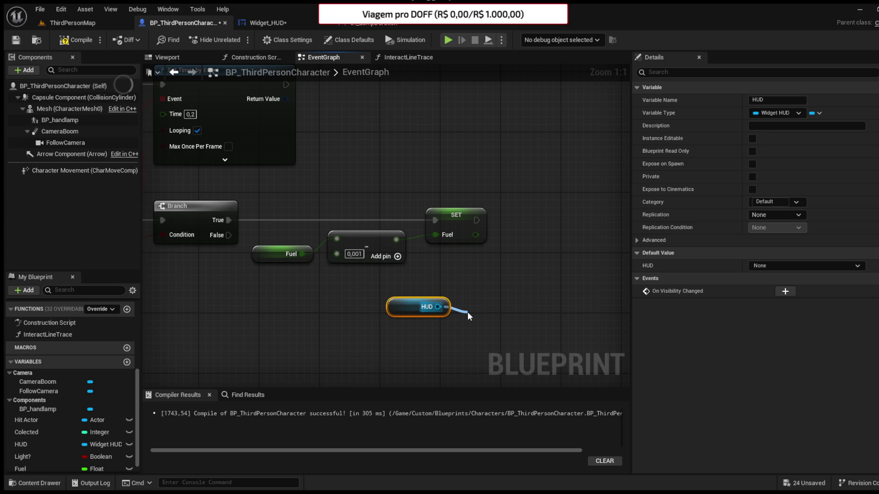
pyautogui.click(519, 194)
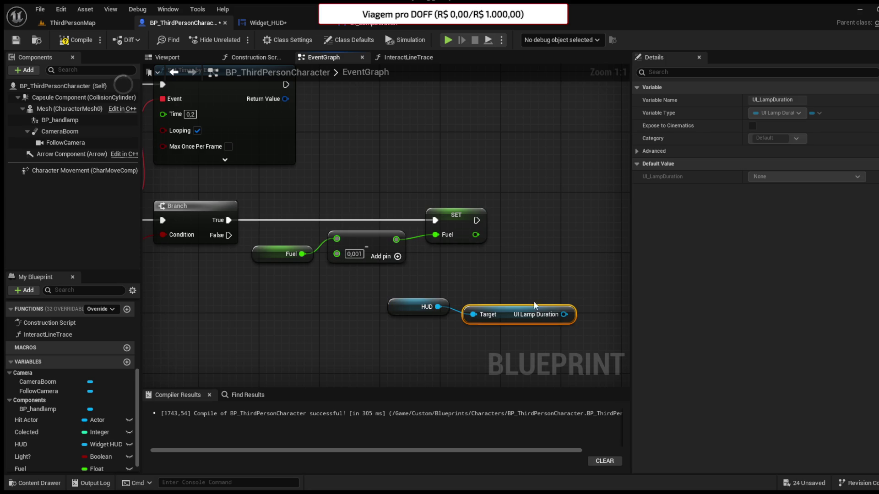
pyautogui.press('Delete')
pyautogui.moveTo(437, 307)
pyautogui.mouseDown()
pyautogui.moveTo(462, 309)
pyautogui.moveTo(496, 221)
pyautogui.moveTo(489, 227)
pyautogui.moveTo(502, 242)
pyautogui.moveTo(539, 216)
pyautogui.mouseUp()
pyautogui.click(519, 185)
pyautogui.moveTo(476, 235); pyautogui.dragTo(518, 250)
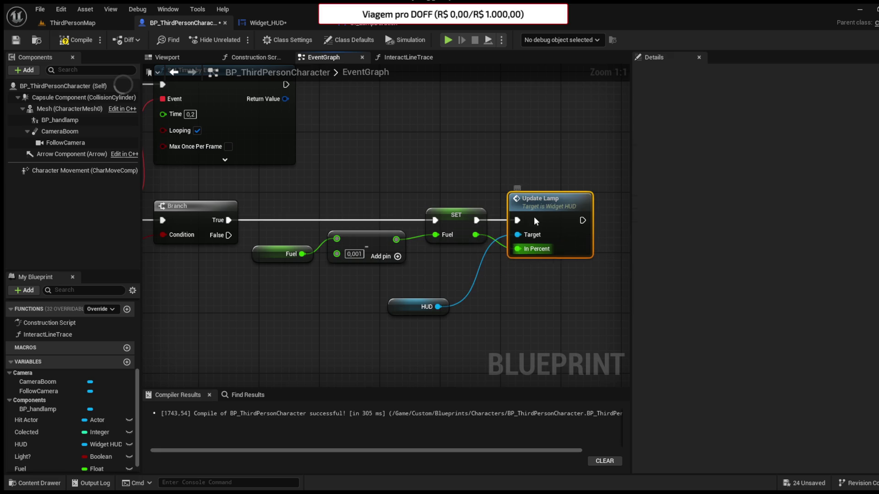
pyautogui.moveTo(526, 215); pyautogui.dragTo(588, 217)
pyautogui.moveTo(420, 224); pyautogui.dragTo(487, 221)
pyautogui.click(367, 202)
pyautogui.moveTo(367, 201); pyautogui.dragTo(429, 202)
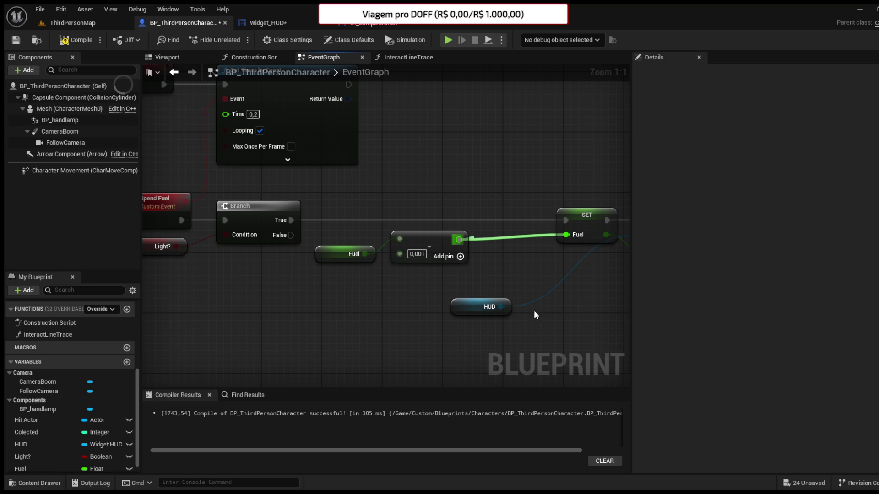
# Step: Insert a Clamp (Float) node limiting Fuel to 0.0–1.0 between Subtract and SET
pyautogui.hotkey('ctrl', 'v')
pyautogui.moveTo(514, 254); pyautogui.dragTo(508, 215)
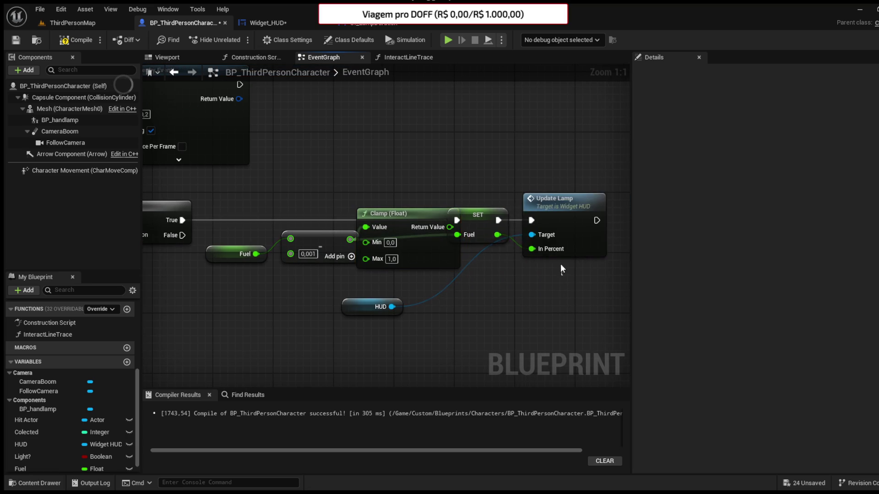
pyautogui.moveTo(455, 218); pyautogui.dragTo(469, 218)
pyautogui.moveTo(413, 222); pyautogui.dragTo(494, 225)
pyautogui.click(445, 277)
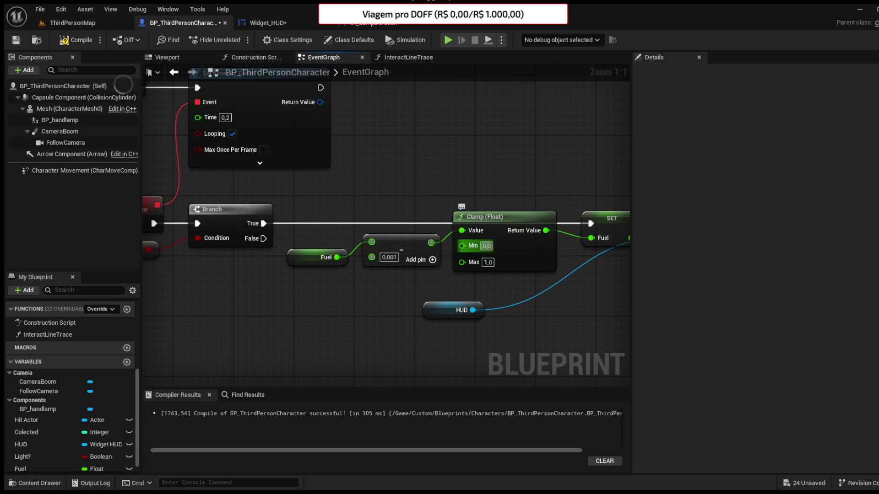
pyautogui.moveTo(558, 293); pyautogui.dragTo(409, 279)
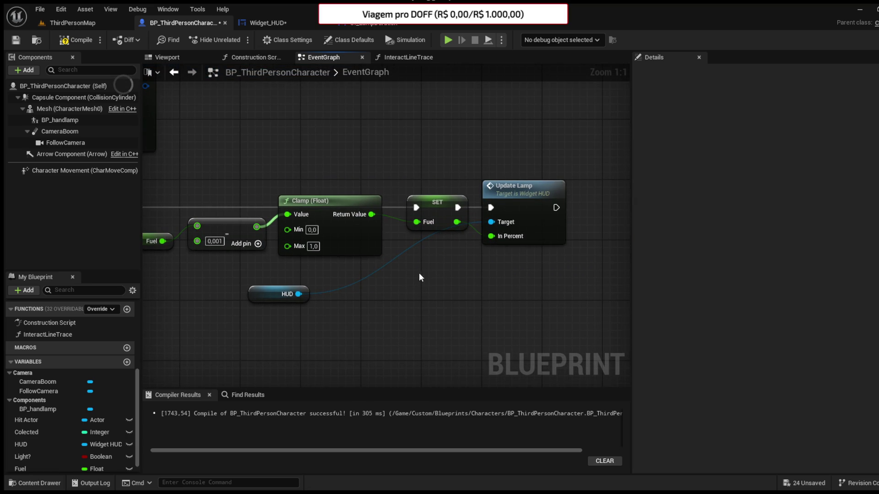
# Step: Align the SET Fuel node and place the HUD getter beneath it
pyautogui.moveTo(460, 208)
pyautogui.mouseDown()
pyautogui.moveTo(463, 187)
pyautogui.moveTo(465, 210)
pyautogui.mouseUp()
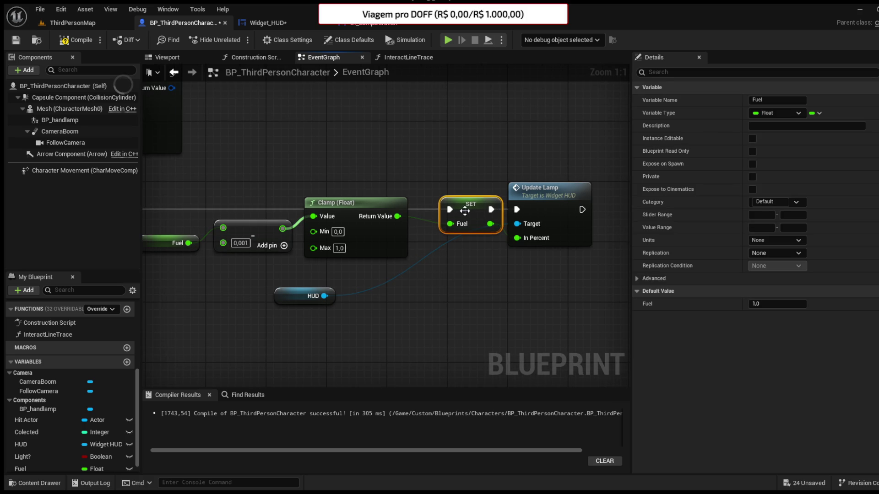
pyautogui.click(404, 297)
pyautogui.moveTo(285, 303)
pyautogui.mouseDown()
pyautogui.moveTo(466, 257)
pyautogui.moveTo(452, 249)
pyautogui.mouseUp()
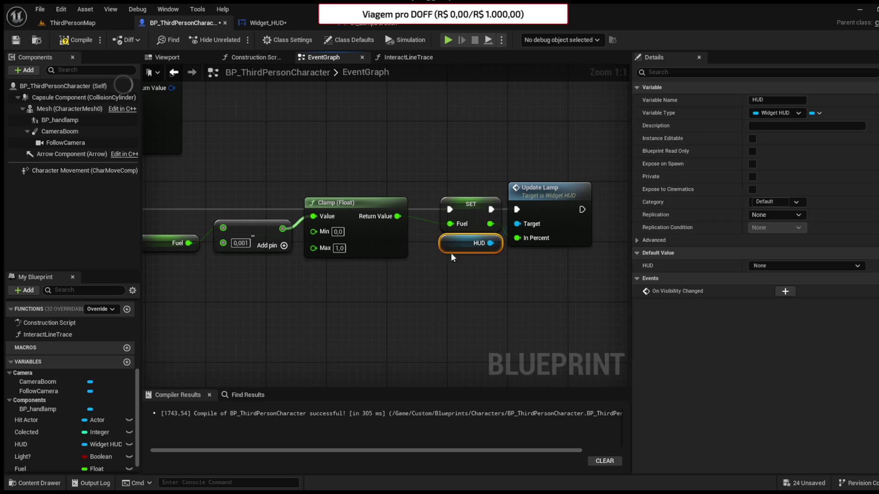
pyautogui.click(435, 270)
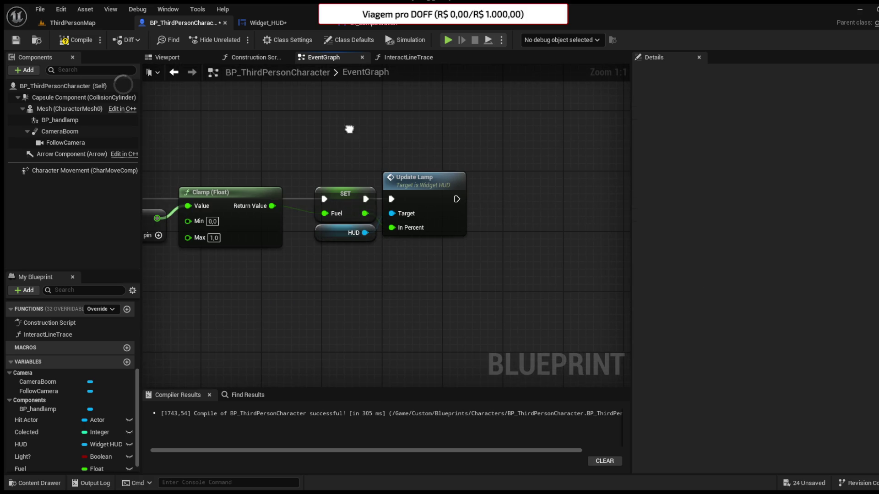
# Step: Add a Branch after Update Lamp driven by a Fuel <= 0.0 comparison
pyautogui.moveTo(365, 213); pyautogui.dragTo(411, 259)
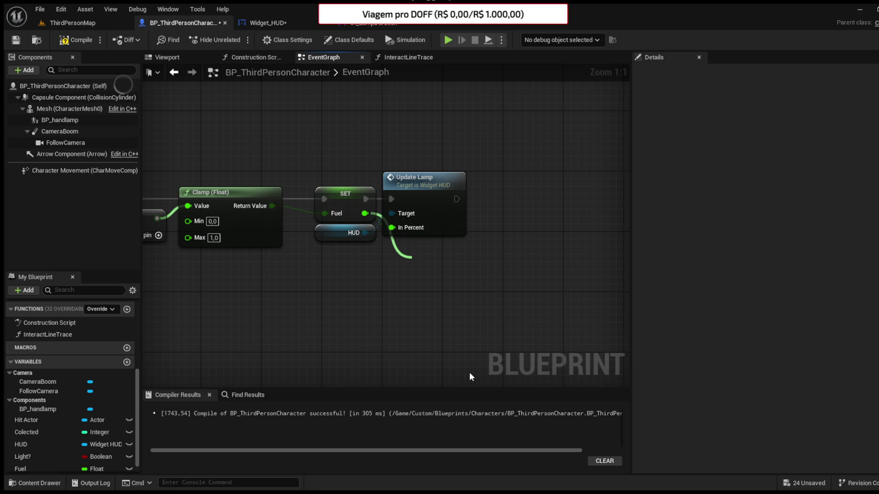
pyautogui.click(457, 405)
pyautogui.moveTo(495, 273)
pyautogui.mouseDown()
pyautogui.moveTo(482, 251)
pyautogui.moveTo(518, 252)
pyautogui.moveTo(526, 215)
pyautogui.mouseUp()
pyautogui.moveTo(457, 198); pyautogui.dragTo(527, 206)
pyautogui.moveTo(558, 206); pyautogui.dragTo(558, 199)
pyautogui.click(504, 235)
pyautogui.moveTo(499, 246); pyautogui.dragTo(559, 231)
pyautogui.click(517, 282)
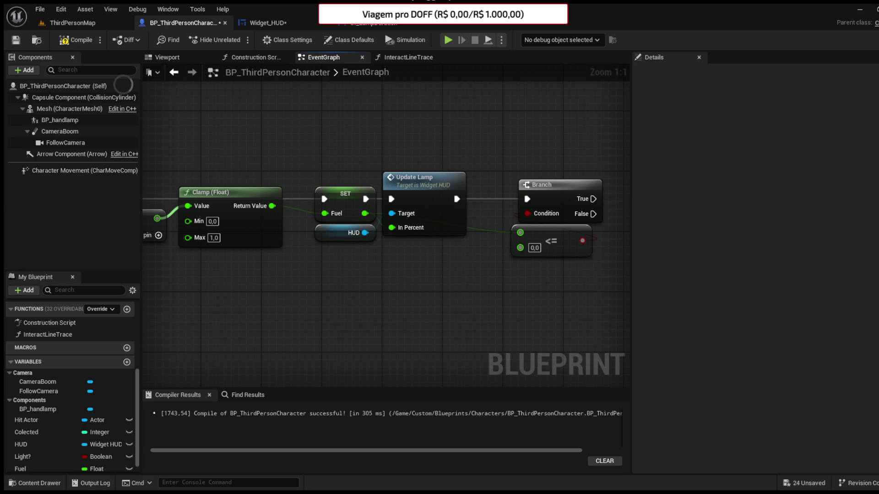
pyautogui.moveTo(508, 288)
pyautogui.mouseDown()
pyautogui.moveTo(491, 278)
pyautogui.moveTo(398, 300)
pyautogui.mouseUp()
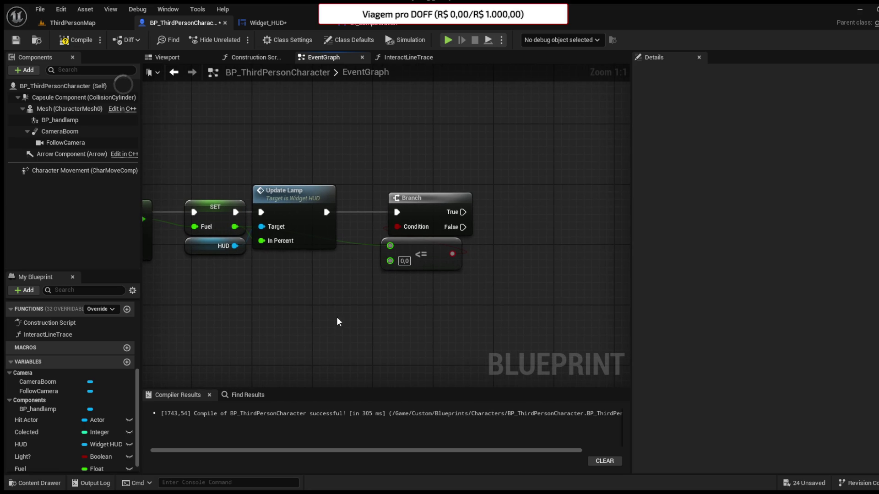
pyautogui.scroll(-1, 59, 439)
# Step: Set Light? to false on the Branch's True output and compile the character blueprint
pyautogui.moveTo(31, 440)
pyautogui.mouseDown()
pyautogui.moveTo(534, 268)
pyautogui.moveTo(521, 225)
pyautogui.moveTo(503, 211)
pyautogui.moveTo(511, 220)
pyautogui.mouseUp()
pyautogui.click(535, 251)
pyautogui.click(75, 40)
pyautogui.scroll(-3, 421, 224)
pyautogui.moveTo(401, 222)
pyautogui.mouseDown()
pyautogui.moveTo(563, 187)
pyautogui.moveTo(229, 122)
pyautogui.moveTo(310, 119)
pyautogui.moveTo(298, 121)
pyautogui.moveTo(281, 204)
pyautogui.mouseUp()
# Step: Add an End Lamp custom event that triggers Stop Anim Montage
pyautogui.scroll(-1, 298, 122)
pyautogui.scroll(1, 281, 206)
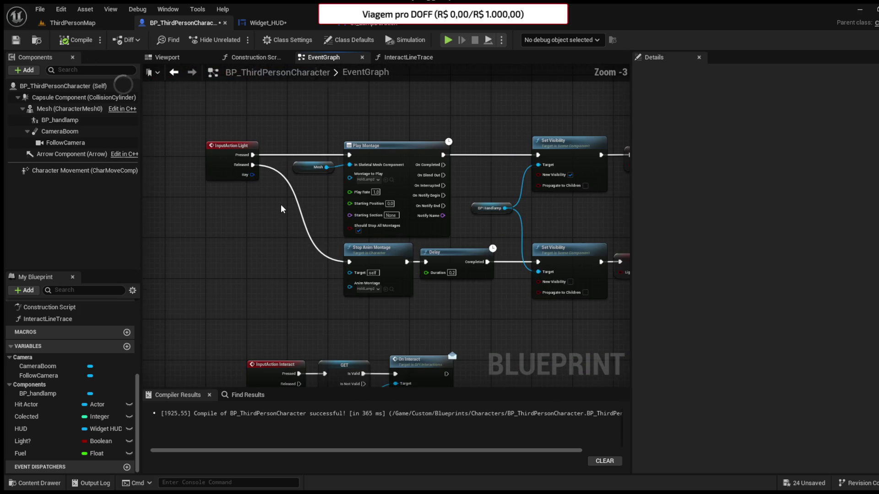
pyautogui.moveTo(414, 304)
pyautogui.mouseDown()
pyautogui.moveTo(321, 261)
pyautogui.moveTo(379, 261)
pyautogui.moveTo(339, 277)
pyautogui.moveTo(379, 294)
pyautogui.mouseUp()
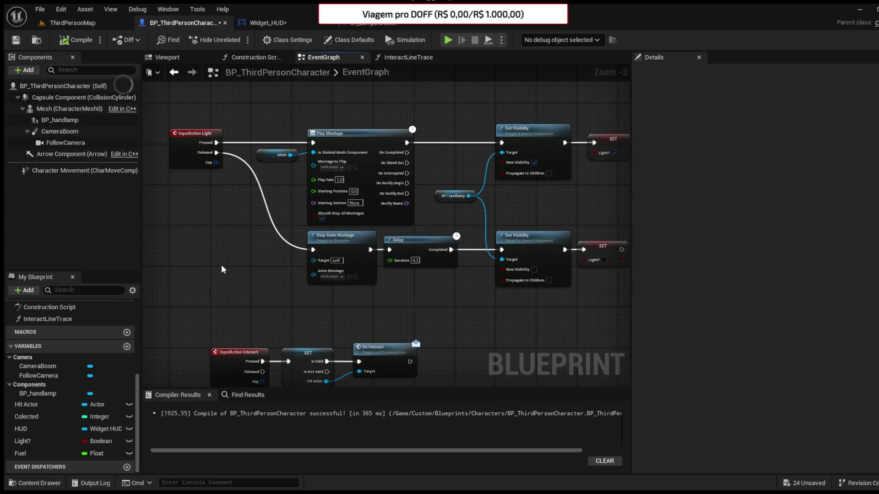
pyautogui.click(221, 265)
pyautogui.write('End Lamp')
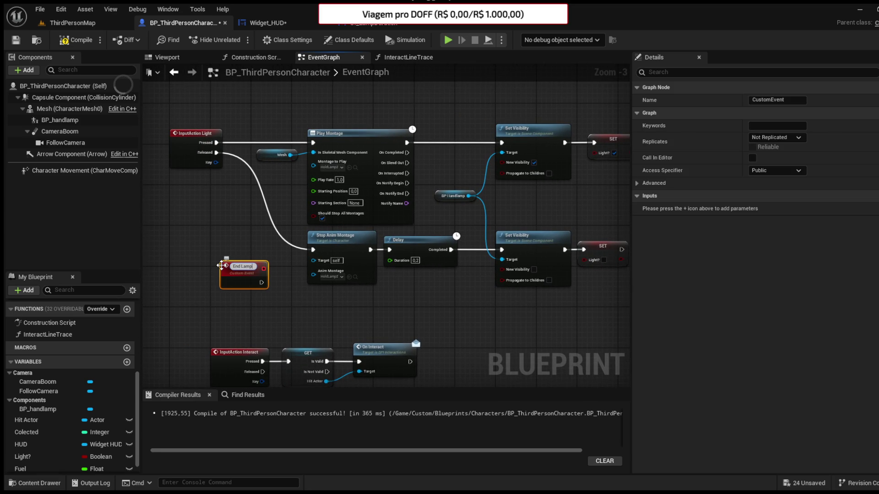
pyautogui.press('Return')
pyautogui.moveTo(260, 281); pyautogui.dragTo(314, 251)
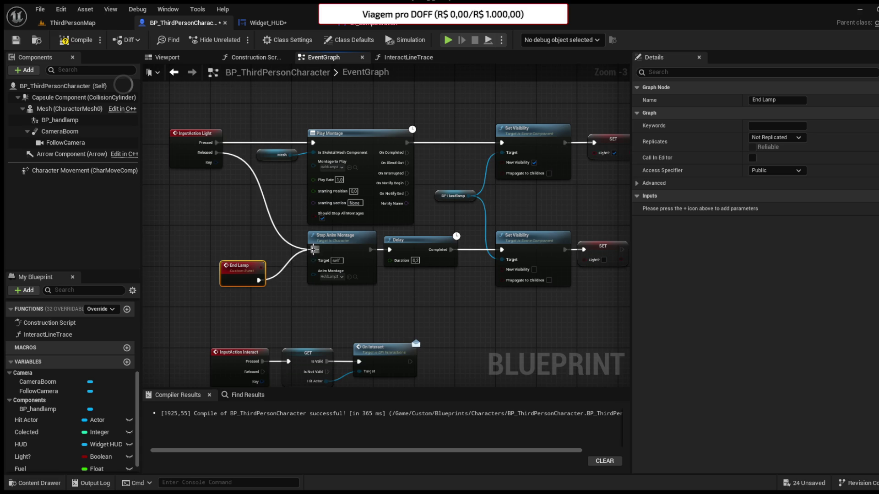
pyautogui.moveTo(236, 167)
pyautogui.mouseDown()
pyautogui.moveTo(247, 175)
pyautogui.moveTo(249, 164)
pyautogui.moveTo(284, 164)
pyautogui.mouseUp()
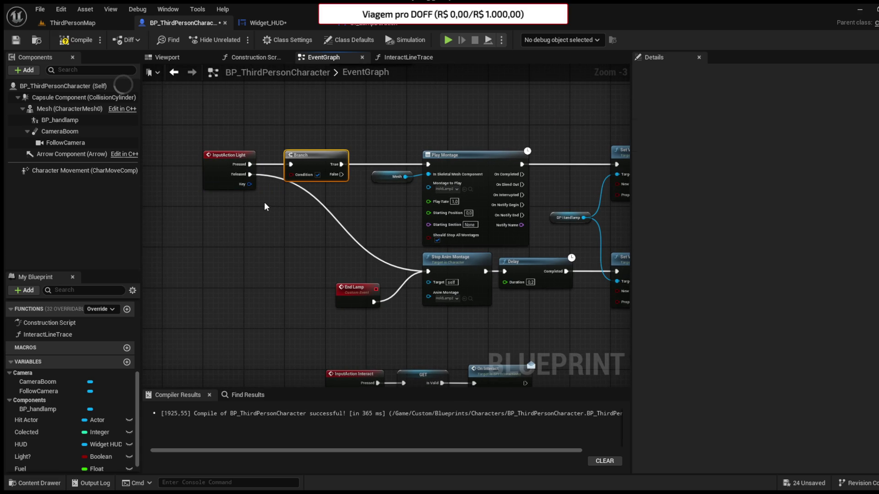
# Step: Add a Fuel getter feeding a >= 0.1 comparison for the Light input's Branch
pyautogui.scroll(-1, 23, 451)
pyautogui.click(26, 454)
pyautogui.moveTo(235, 219); pyautogui.dragTo(251, 227)
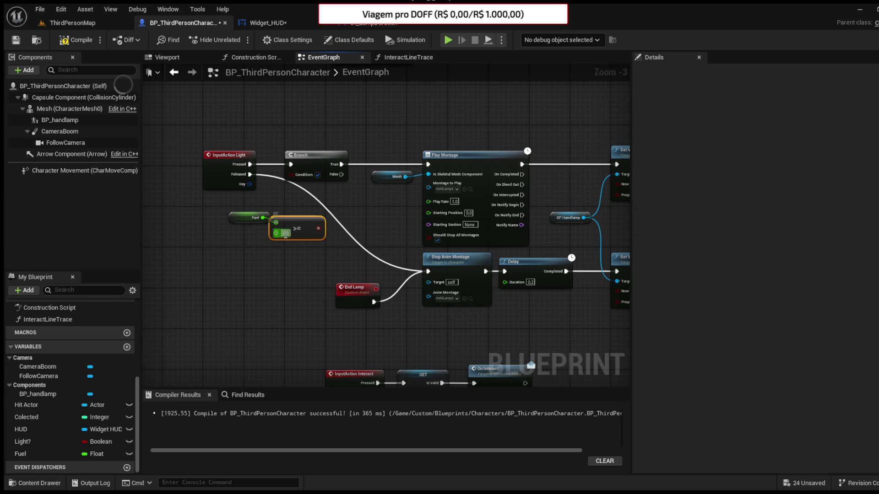
pyautogui.write('0.1')
pyautogui.click(305, 254)
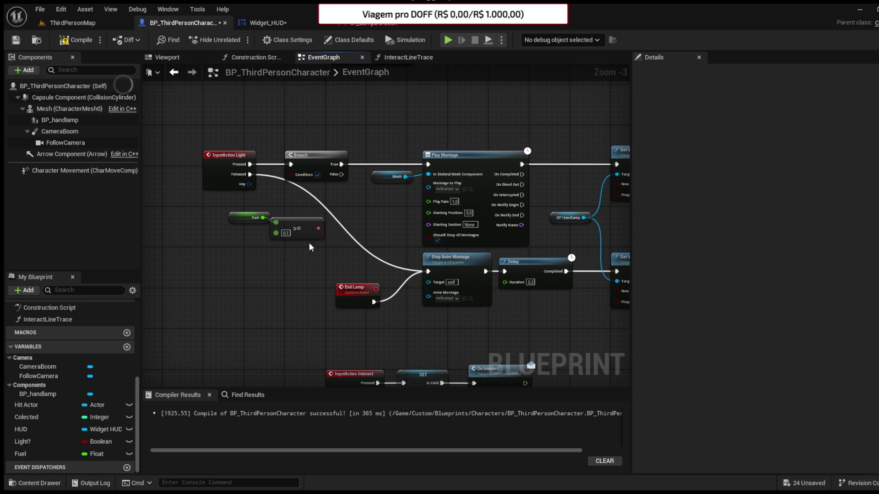
pyautogui.moveTo(297, 228); pyautogui.dragTo(306, 196)
pyautogui.moveTo(240, 212); pyautogui.dragTo(291, 212)
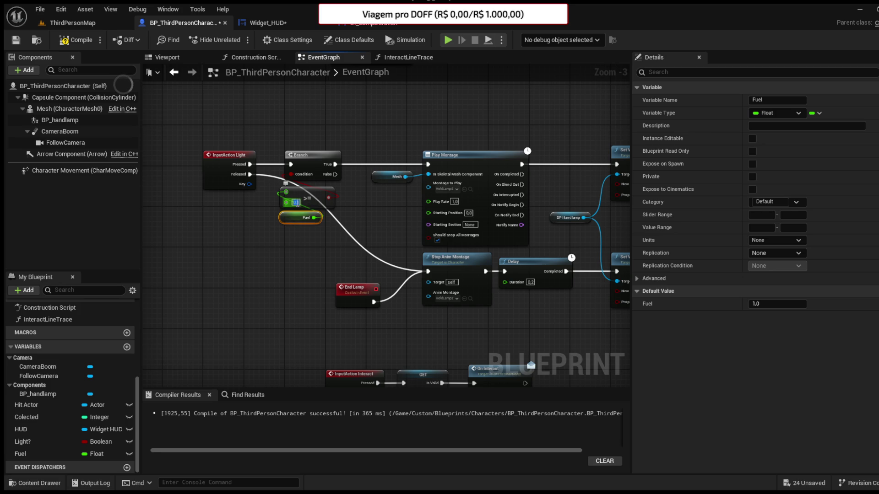
pyautogui.click(272, 246)
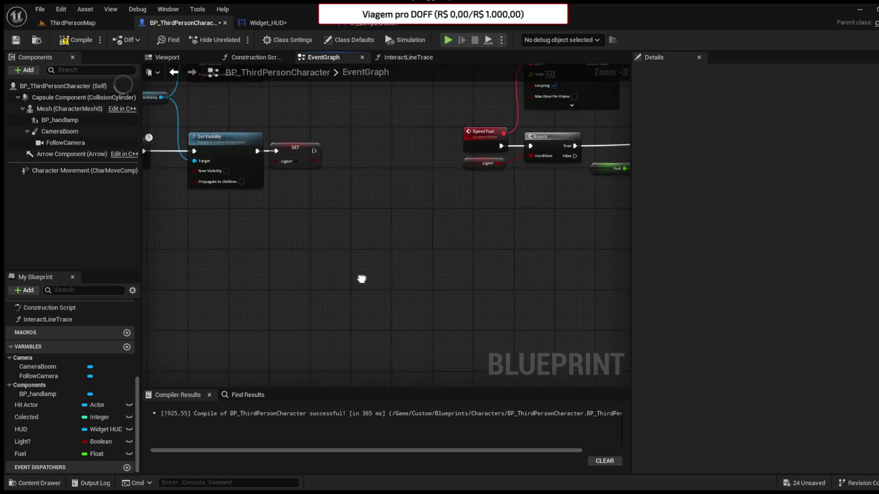
# Step: Replace the SET Light? node with an End Lamp call on Branch True, then compile and save
pyautogui.scroll(2, 333, 287)
pyautogui.click(415, 192)
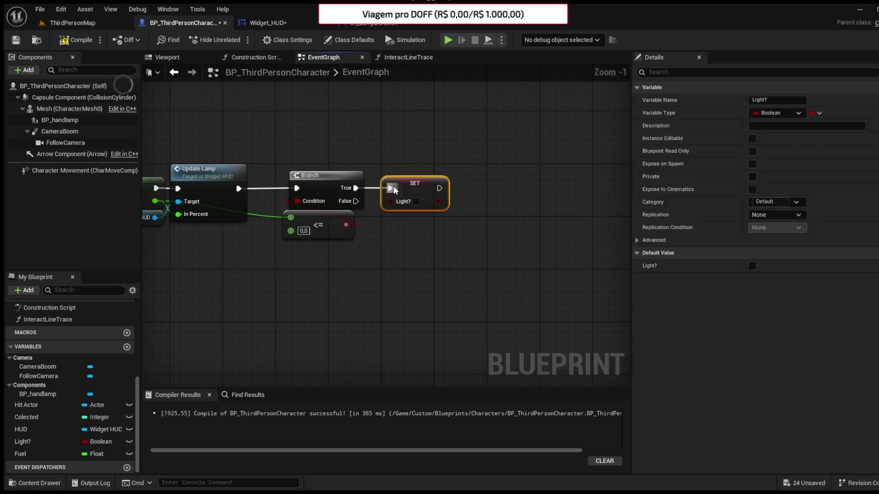
pyautogui.press('Delete')
pyautogui.moveTo(356, 188); pyautogui.dragTo(389, 191)
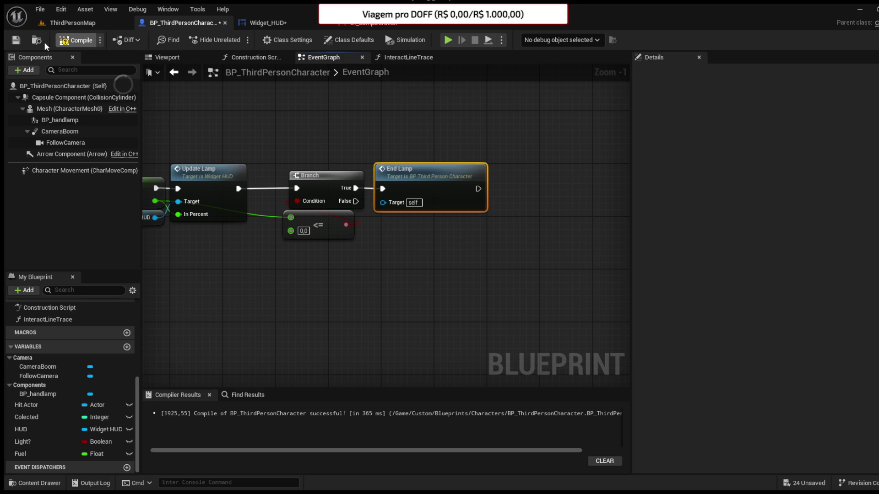
pyautogui.click(16, 41)
# Step: Play-test ThirdPersonMap to check the yellow fuel gauge and lamp icon
pyautogui.scroll(-3, 341, 125)
pyautogui.moveTo(450, 144)
pyautogui.mouseDown()
pyautogui.moveTo(388, 153)
pyautogui.moveTo(427, 162)
pyautogui.mouseUp()
pyautogui.scroll(-1, 187, 185)
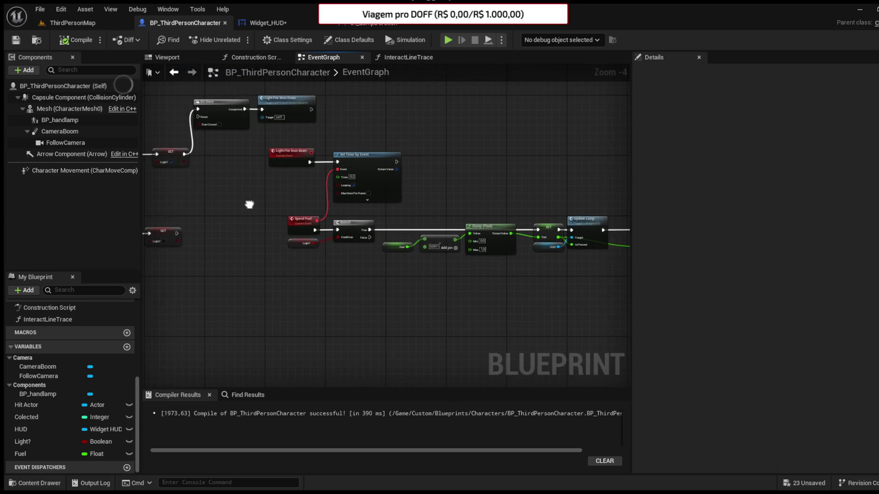
pyautogui.click(77, 23)
pyautogui.click(238, 39)
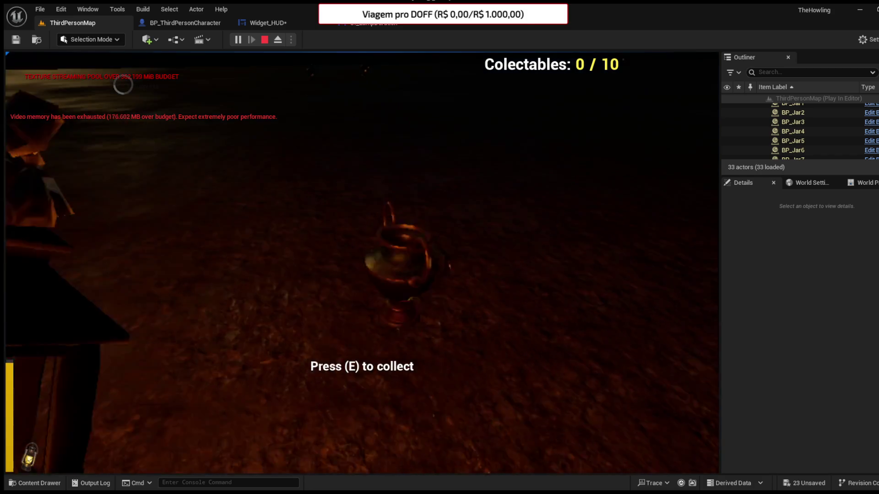
# Step: Collect the first jars with E while the yellow fuel bar drains
pyautogui.press('e')
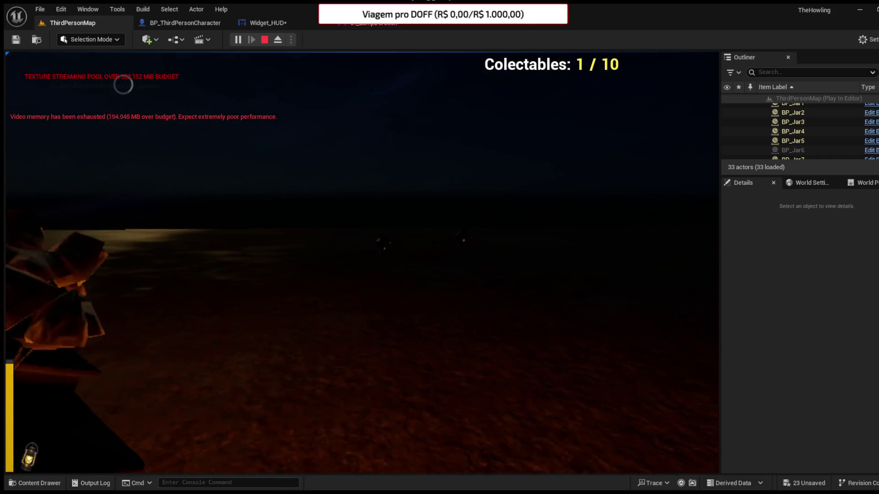
pyautogui.press('e')
pyautogui.press('e')
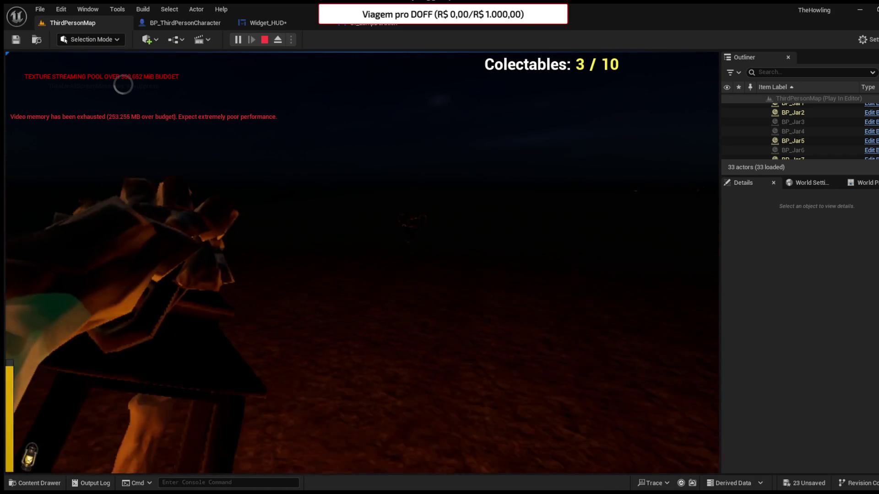
pyautogui.press('e')
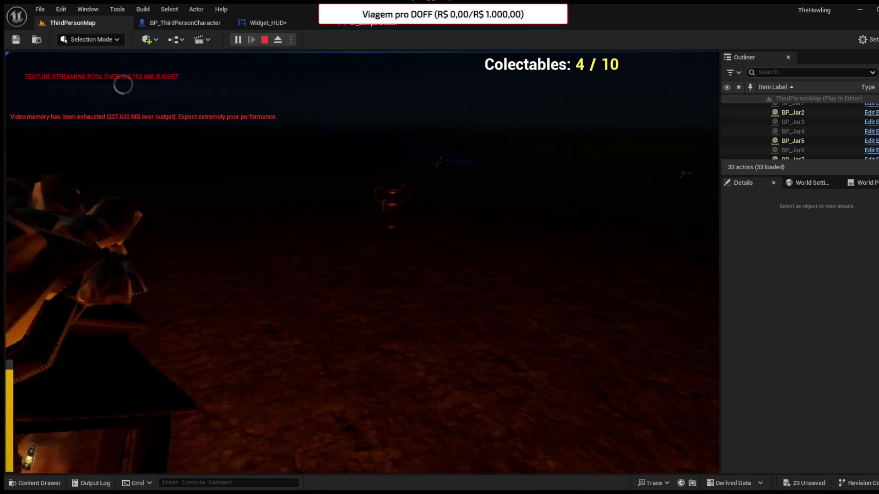
pyautogui.press('e')
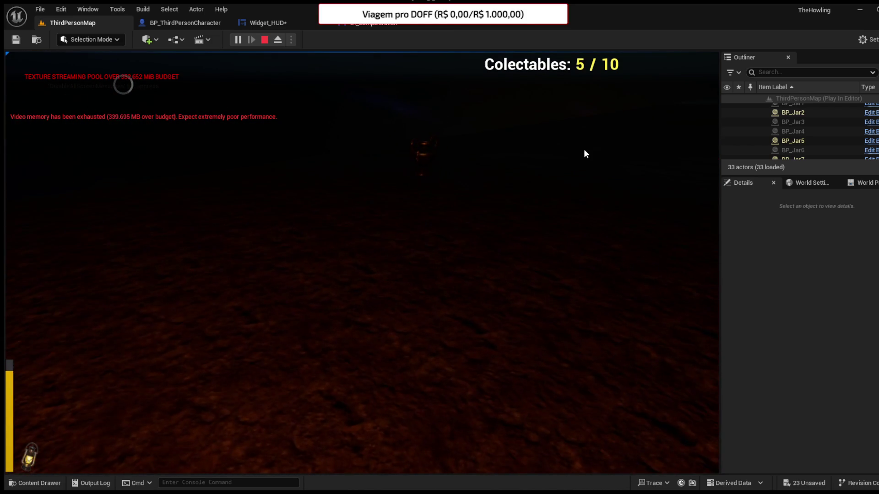
pyautogui.click(123, 84)
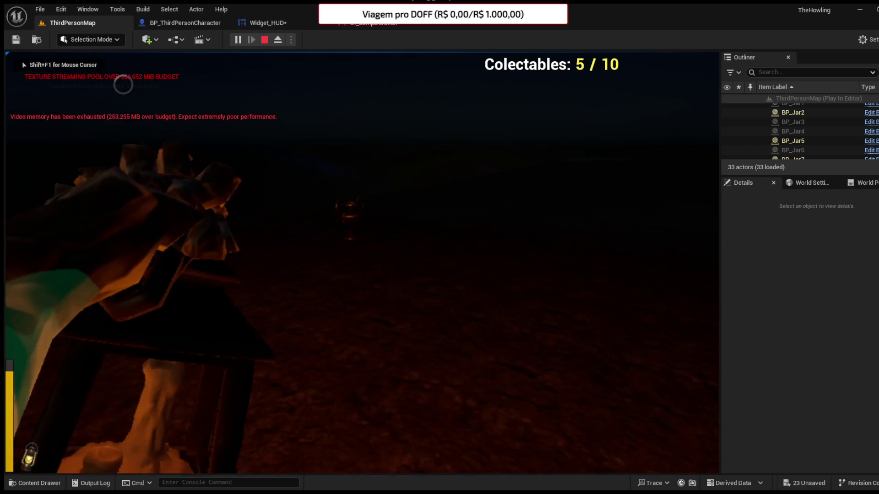
pyautogui.press('e')
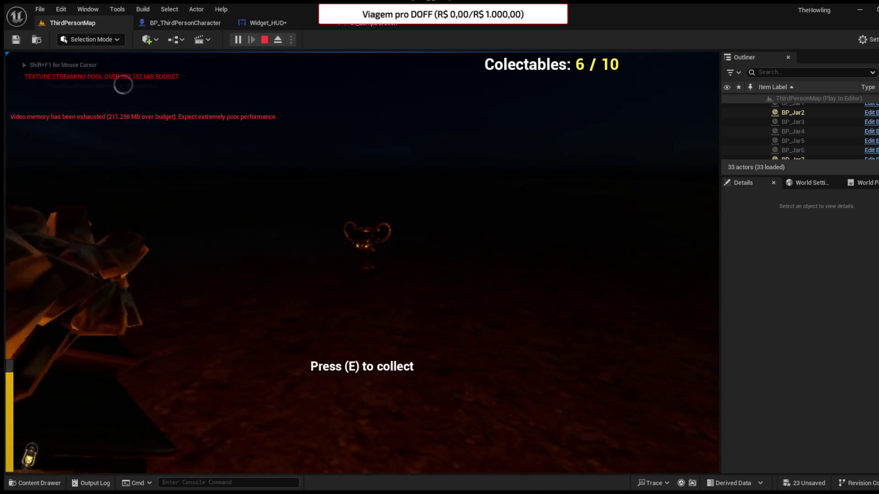
pyautogui.press('e')
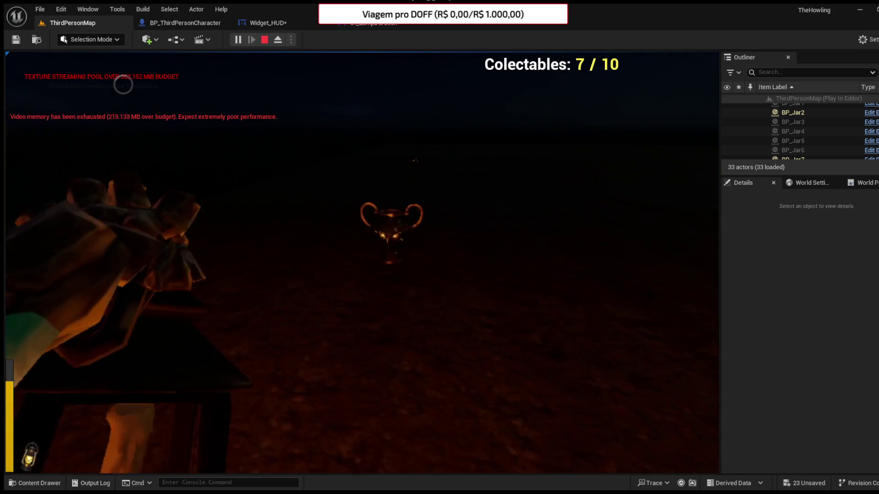
# Step: Walk to and collect the remaining jars to reach all ten, then stop with Esc
pyautogui.press('e')
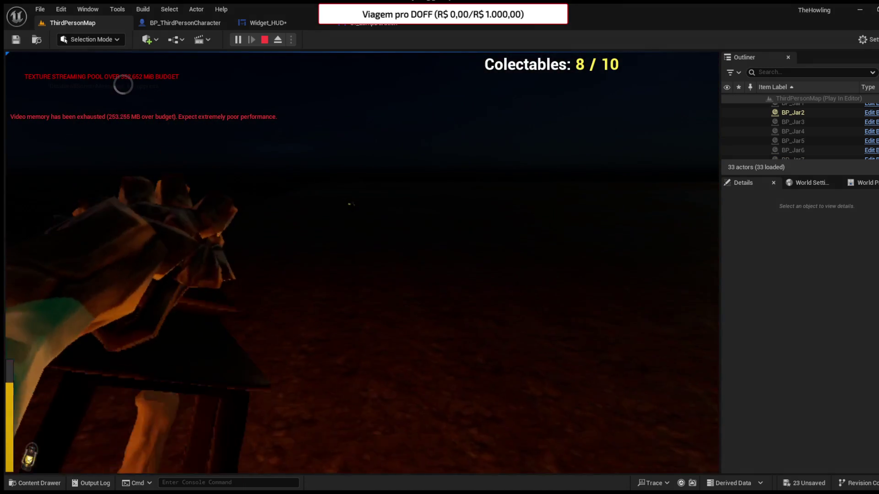
pyautogui.press('w')
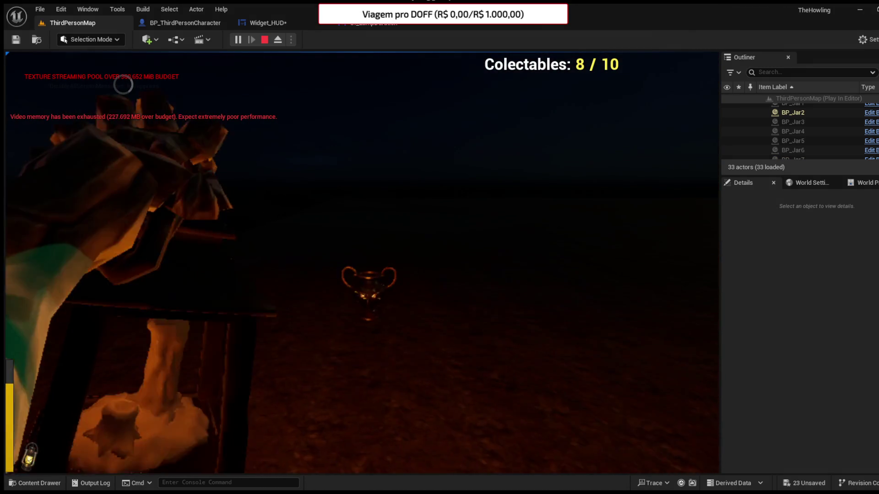
pyautogui.press('e')
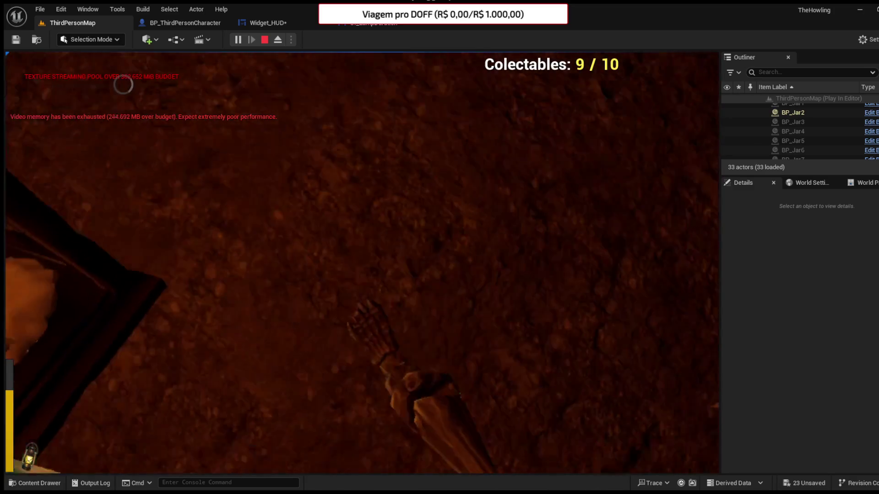
pyautogui.press('w')
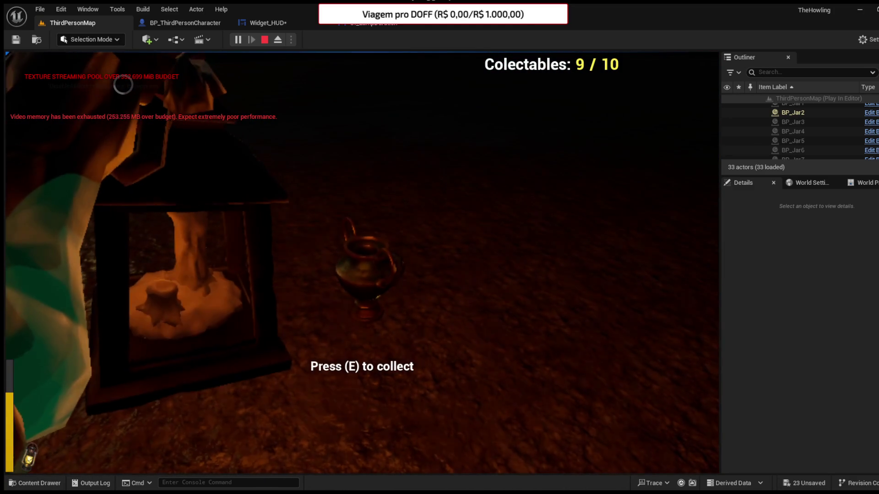
pyautogui.press('e')
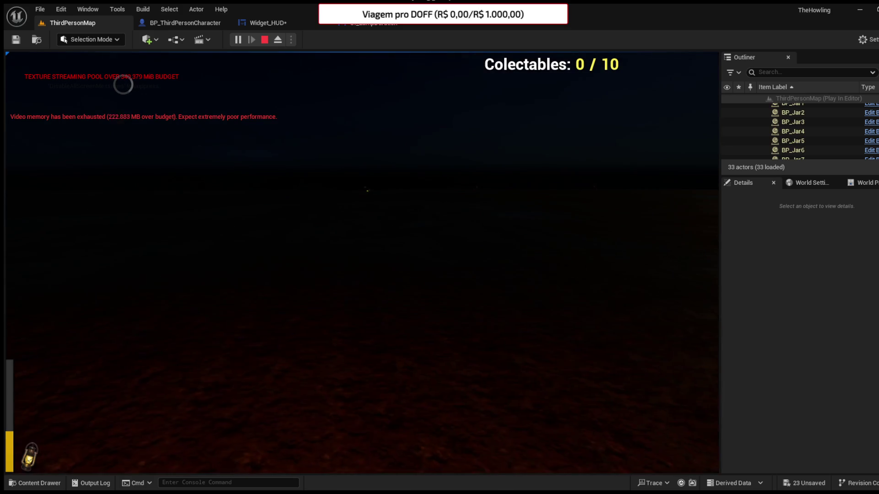
pyautogui.press('Escape')
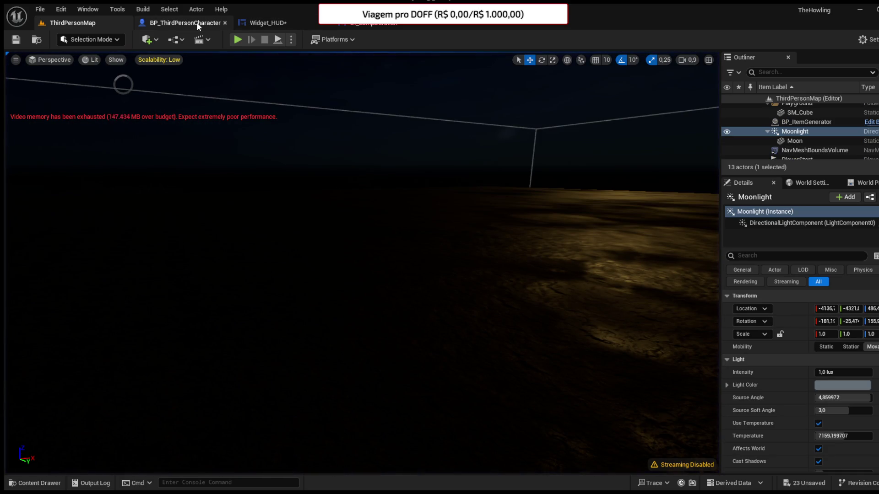
# Step: Move the UI Lamp Duration and Fuel nodes beside Update Lamp in Widget_HUD
pyautogui.click(177, 20)
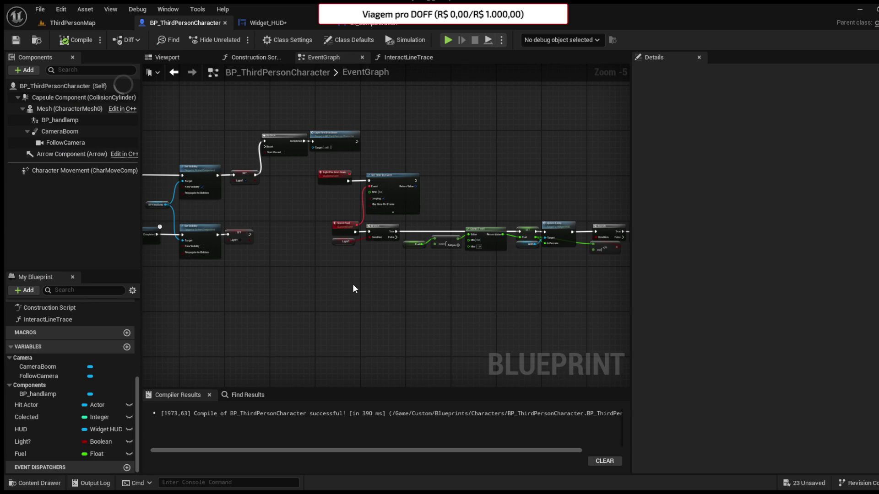
pyautogui.click(410, 243)
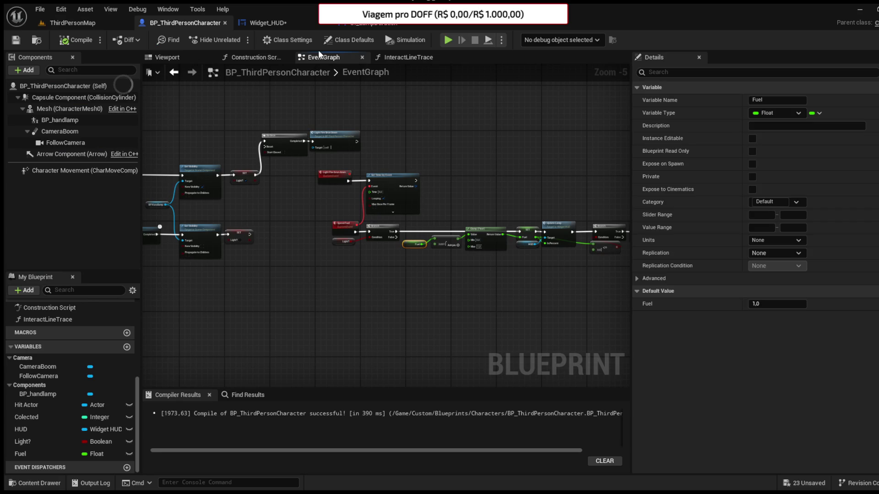
pyautogui.click(284, 23)
pyautogui.moveTo(287, 283)
pyautogui.mouseDown()
pyautogui.moveTo(346, 325)
pyautogui.moveTo(332, 250)
pyautogui.mouseUp()
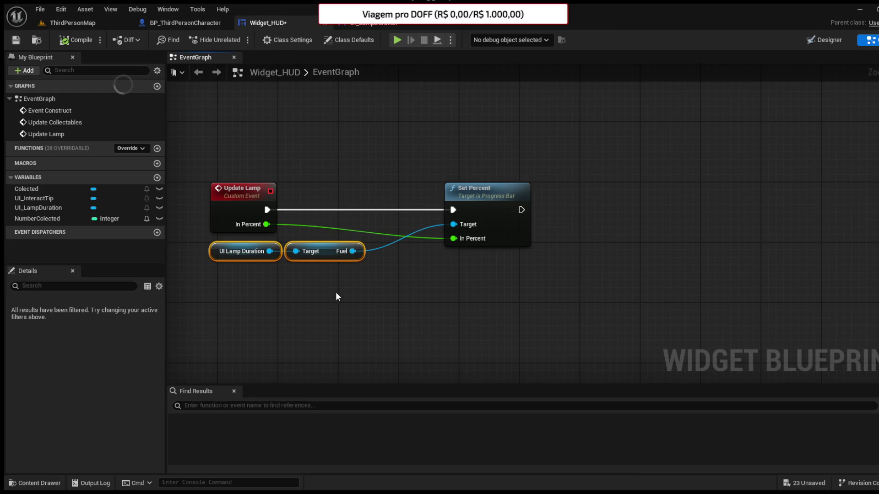
pyautogui.click(347, 222)
pyautogui.moveTo(291, 154); pyautogui.dragTo(400, 158)
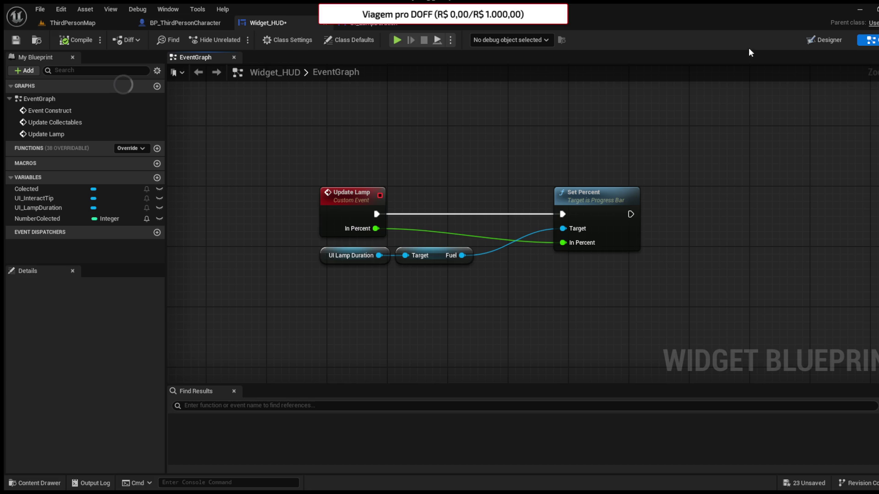
# Step: Set UI_LampDuration's Fuel bar Percent to 1.0, compile, and keep the yellow fill colour
pyautogui.click(834, 44)
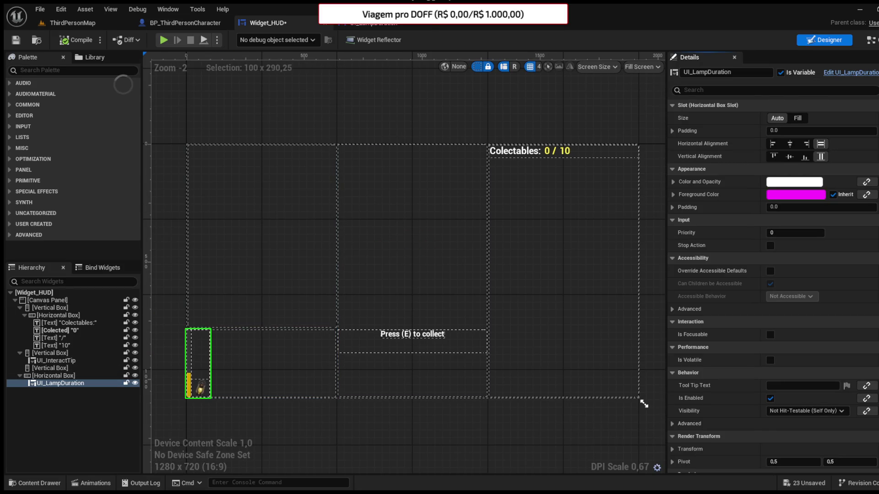
pyautogui.click(392, 26)
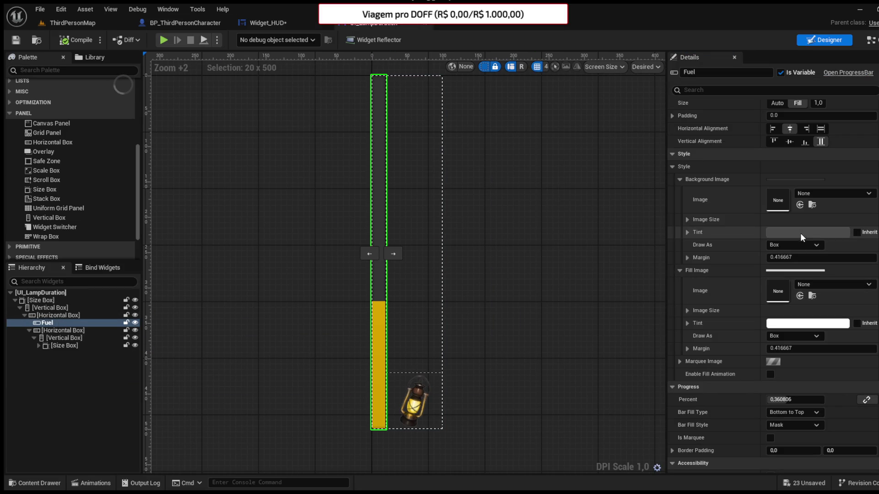
pyautogui.click(791, 399)
pyautogui.write('1')
pyautogui.press('Return')
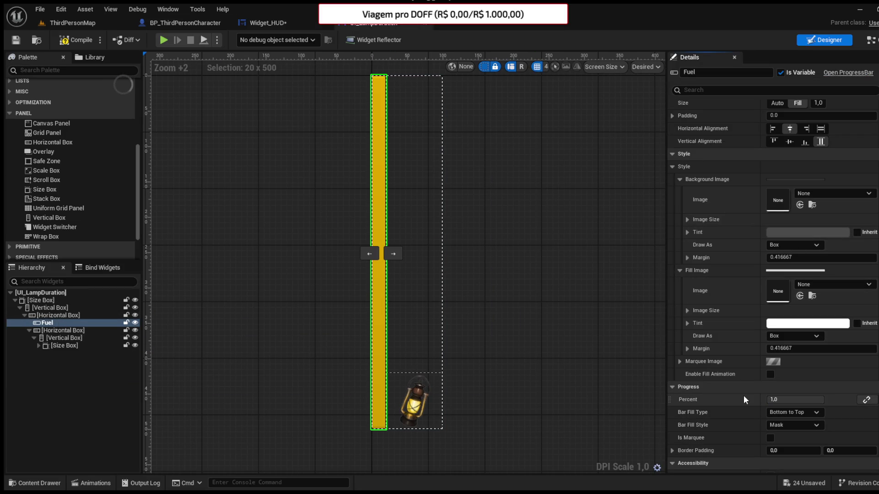
pyautogui.click(16, 40)
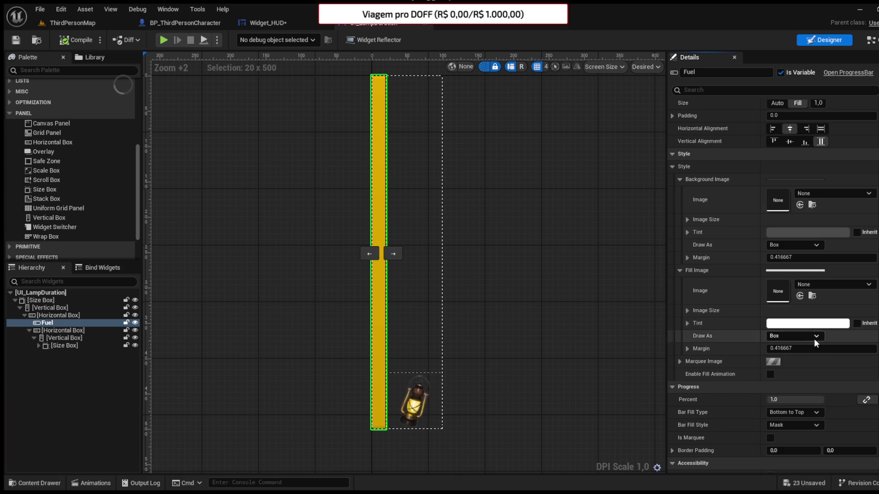
pyautogui.scroll(-3, 765, 240)
pyautogui.scroll(-5, 765, 241)
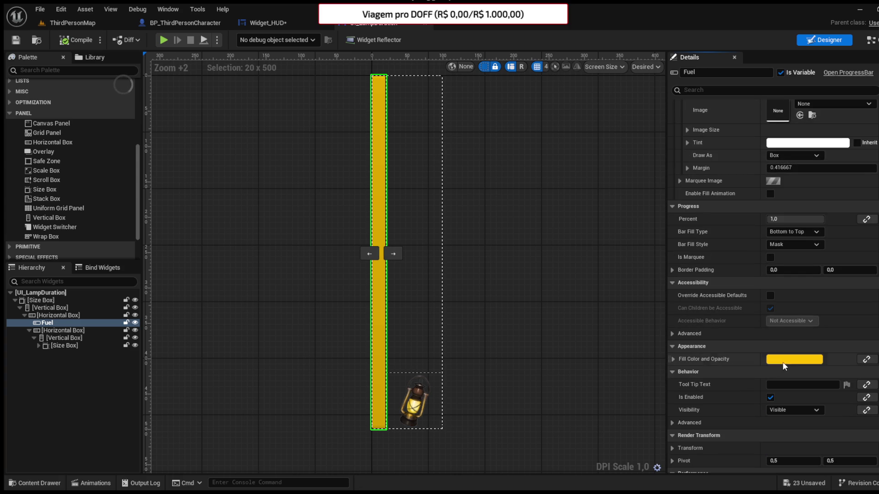
pyautogui.hotkey('ctrl', 'z')
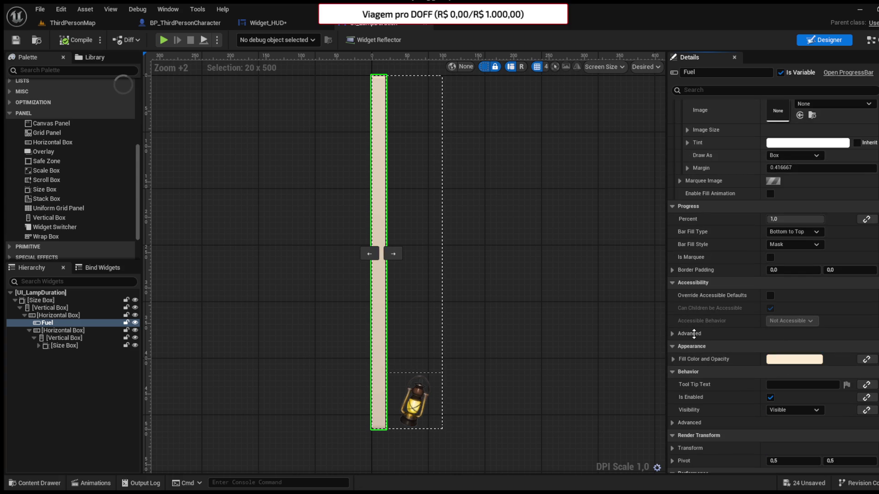
pyautogui.hotkey('ctrl', 'y')
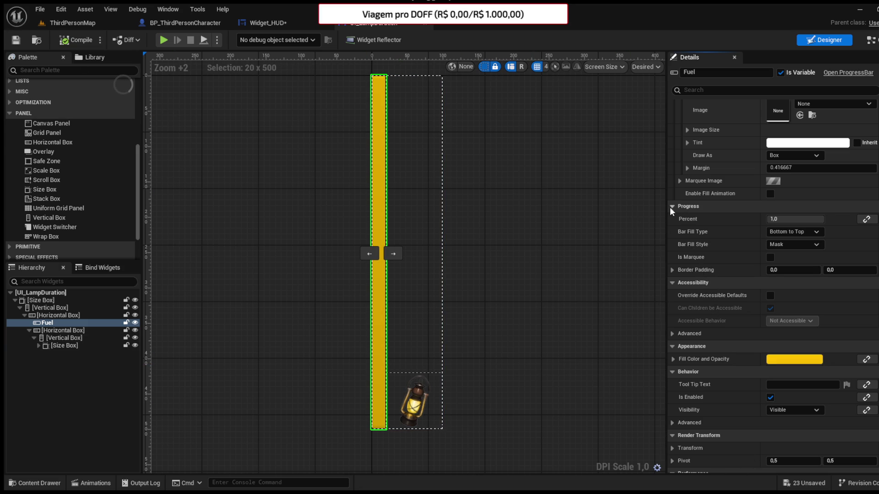
# Step: Change the Subtract node's amount to 0.01 in the character's Spend Fuel graph
pyautogui.click(202, 23)
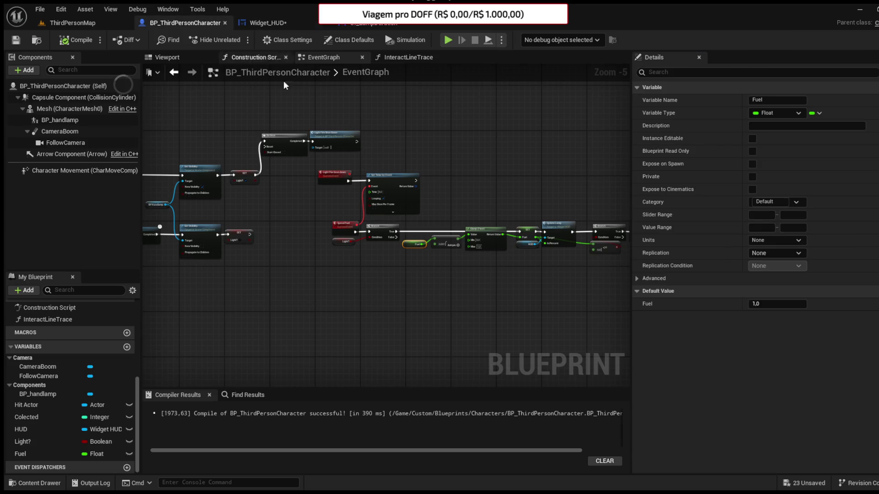
pyautogui.scroll(6, 447, 271)
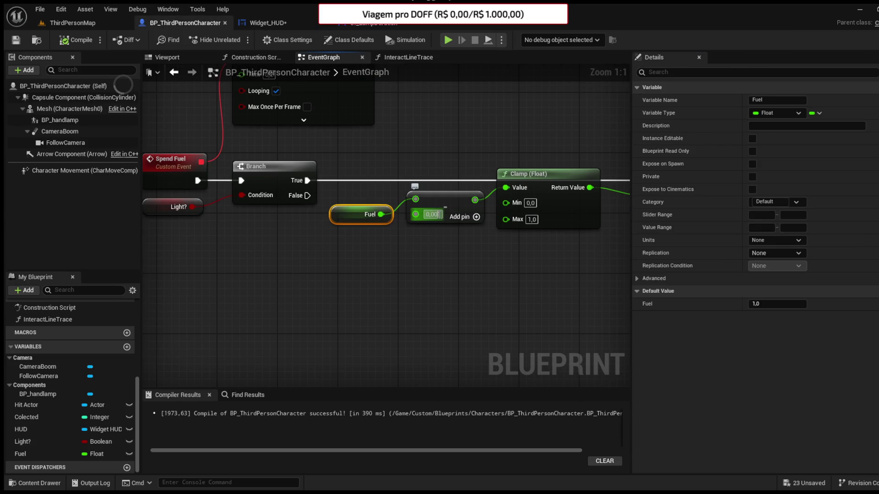
pyautogui.write('1')
pyautogui.click(443, 246)
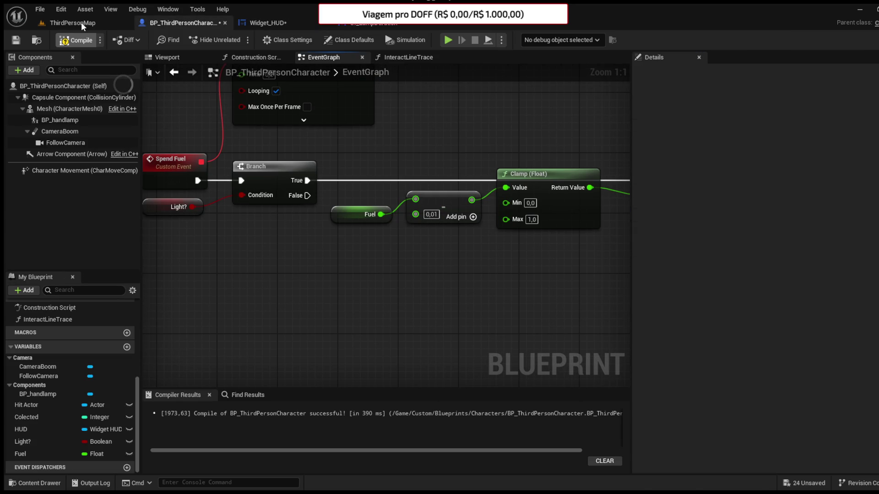
# Step: Play-test ThirdPersonMap, collect a jar, then stop with Esc
pyautogui.click(81, 22)
pyautogui.click(237, 39)
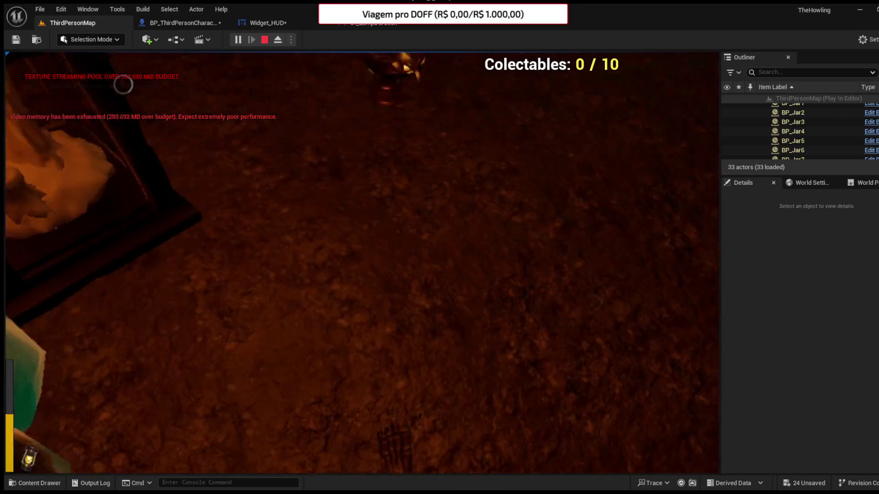
pyautogui.press('e')
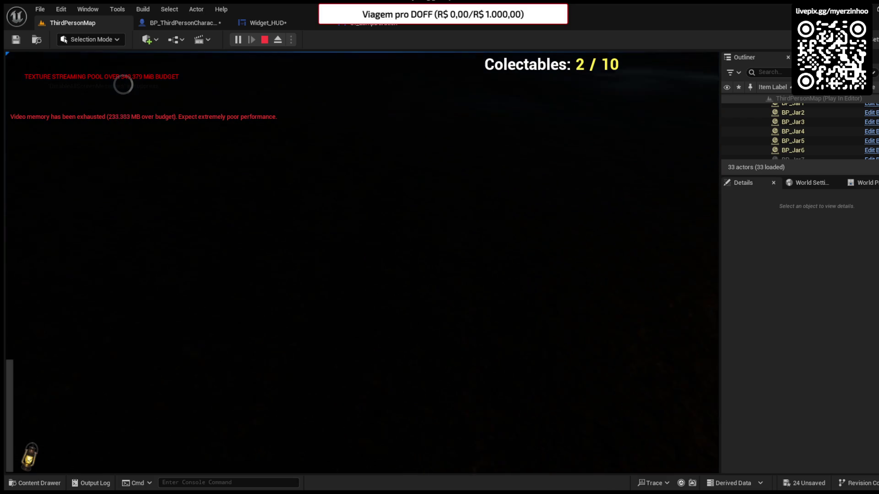
pyautogui.press('Escape')
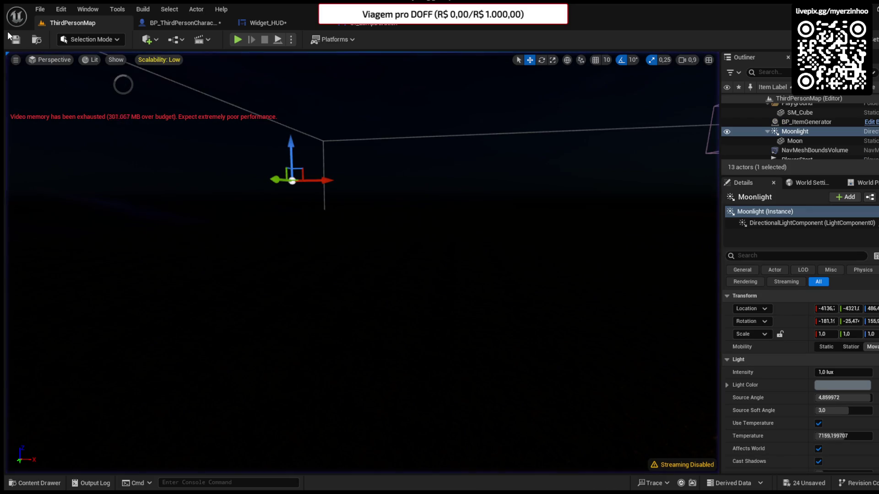
# Step: Save BP_ThirdPersonCharacter with its fuel drain and start a playtest from ThirdPersonMap
pyautogui.click(196, 25)
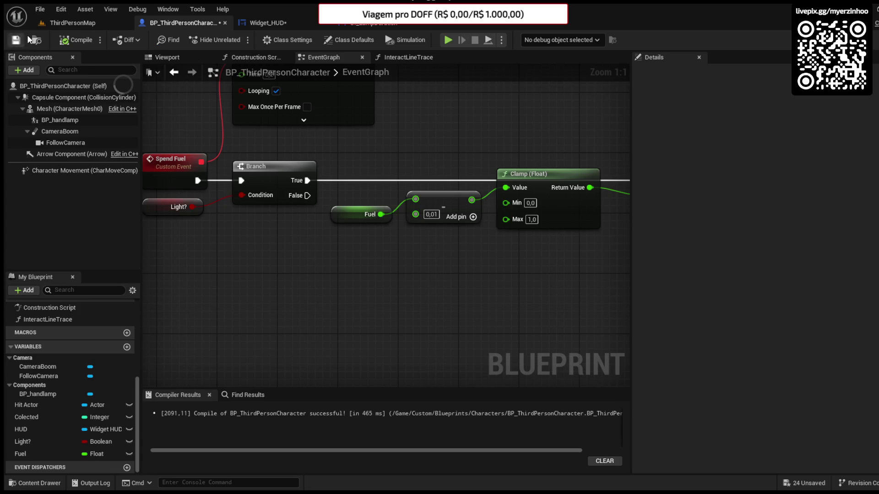
pyautogui.click(20, 38)
pyautogui.click(103, 21)
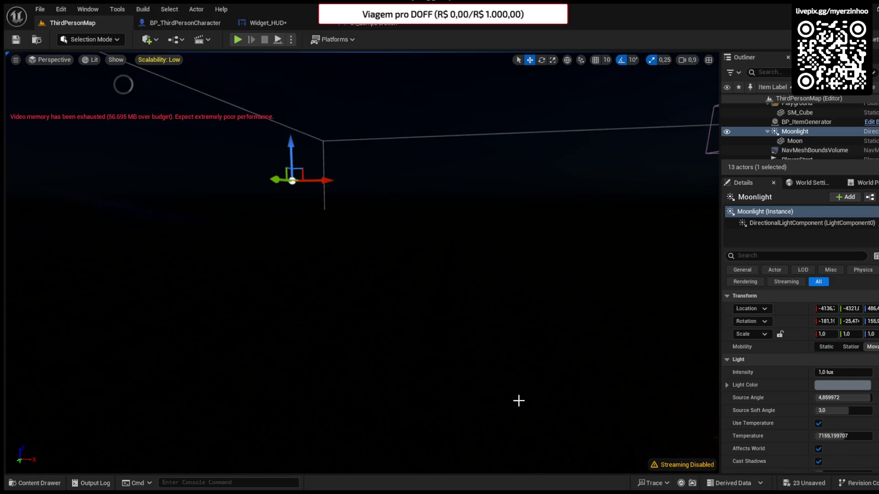
pyautogui.click(237, 40)
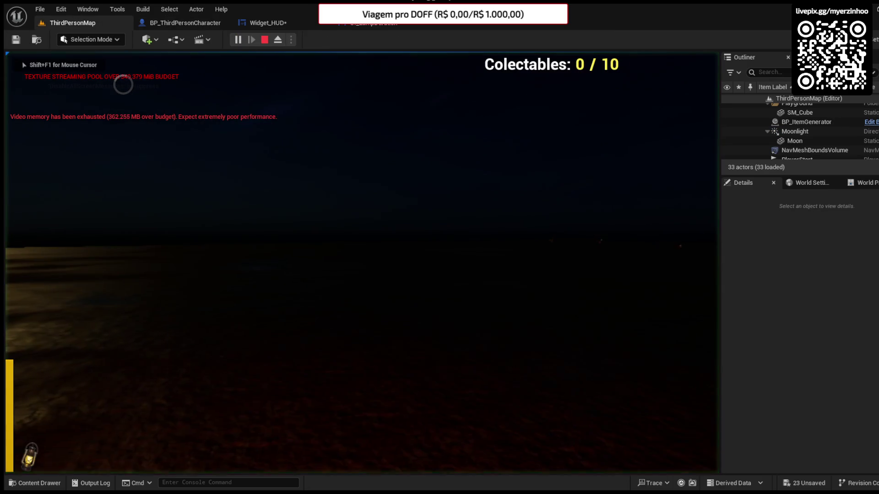
# Step: Walk to and collect two glowing jars, then stop the playtest
pyautogui.press('w')
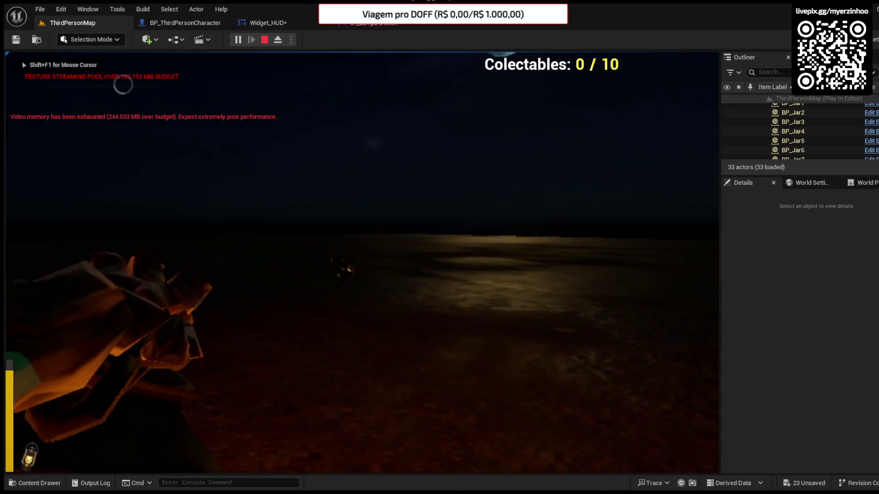
pyautogui.press('e')
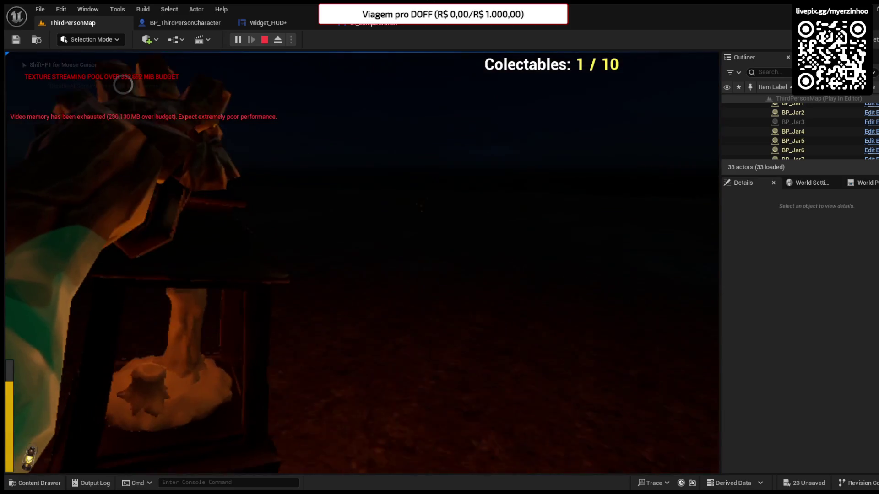
pyautogui.press('w')
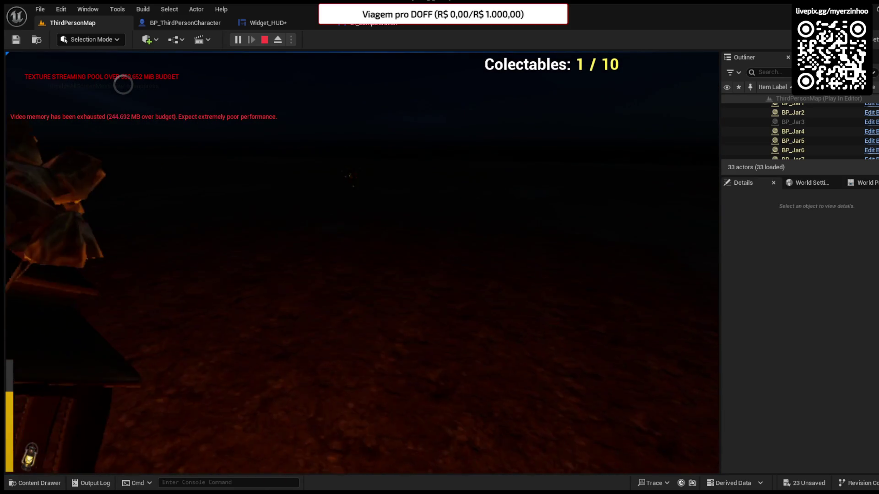
pyautogui.press('w')
pyautogui.press('e')
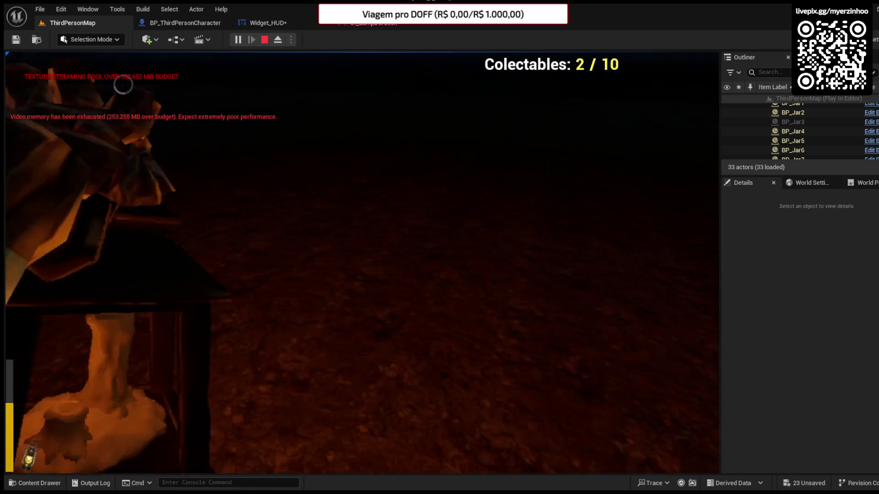
pyautogui.press('w')
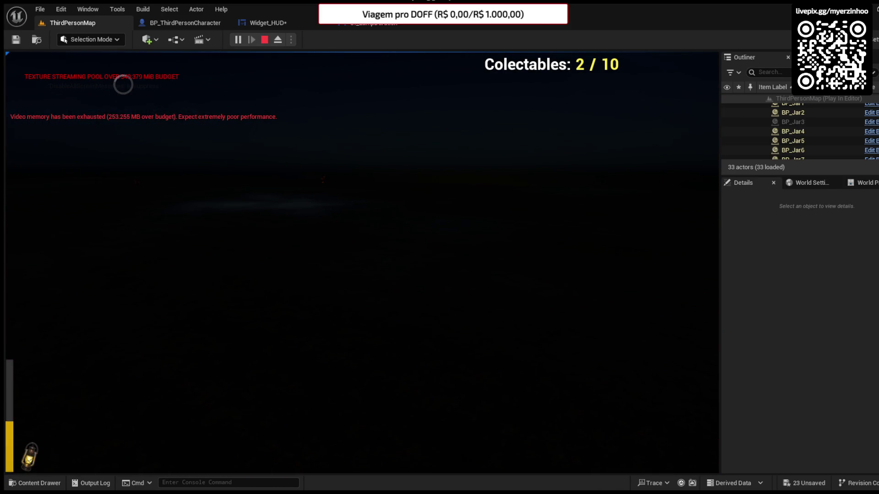
pyautogui.press('Escape')
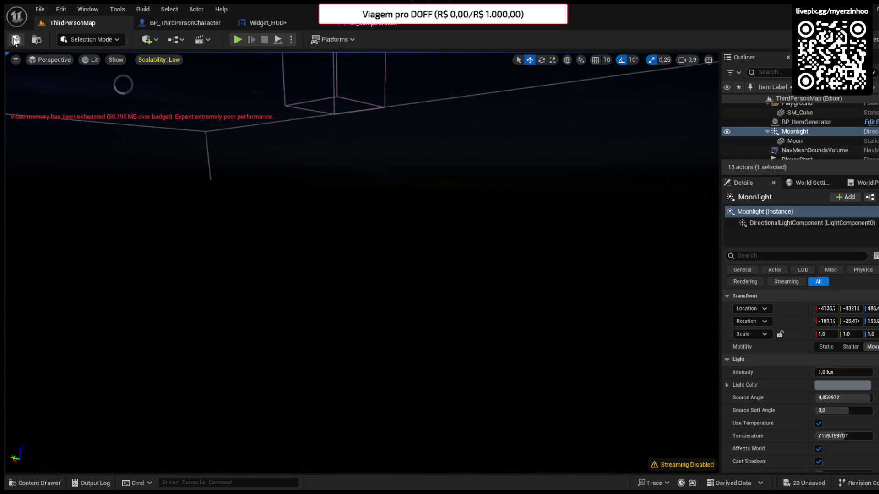
pyautogui.click(187, 28)
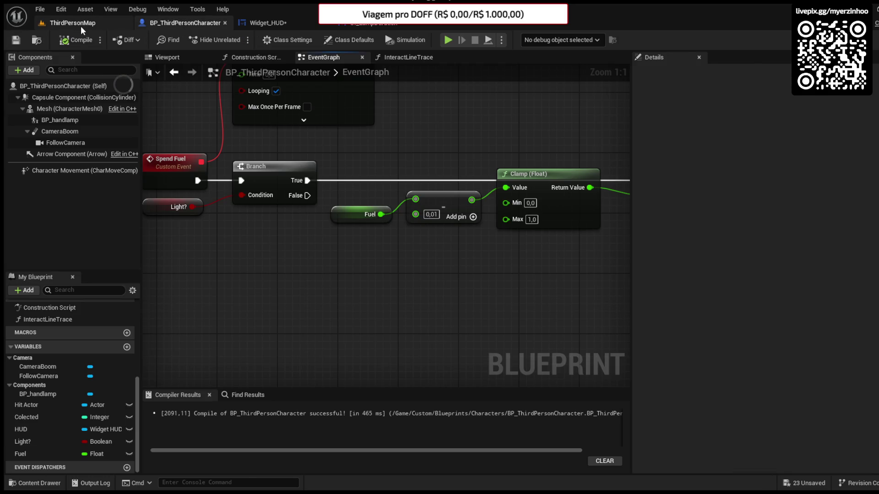
# Step: Browse the Content Drawer to Custom > Blueprints, clearing the lamp search filter
pyautogui.click(75, 22)
pyautogui.click(28, 483)
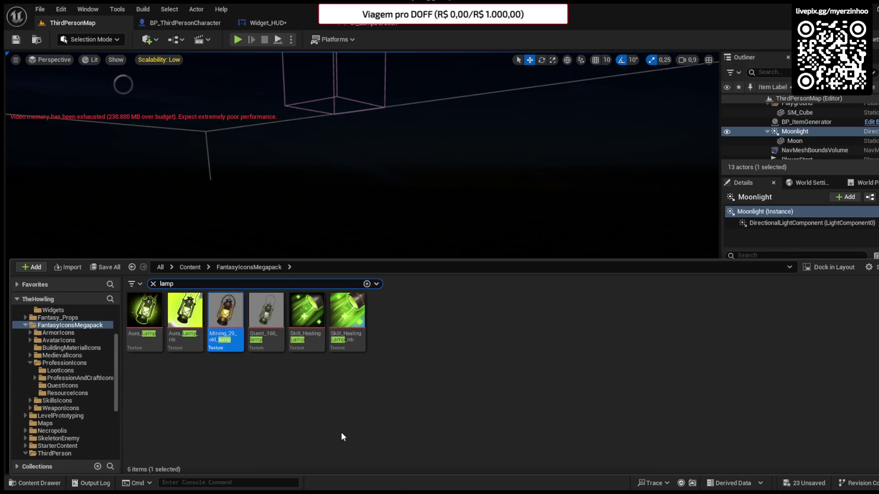
pyautogui.scroll(3, 49, 349)
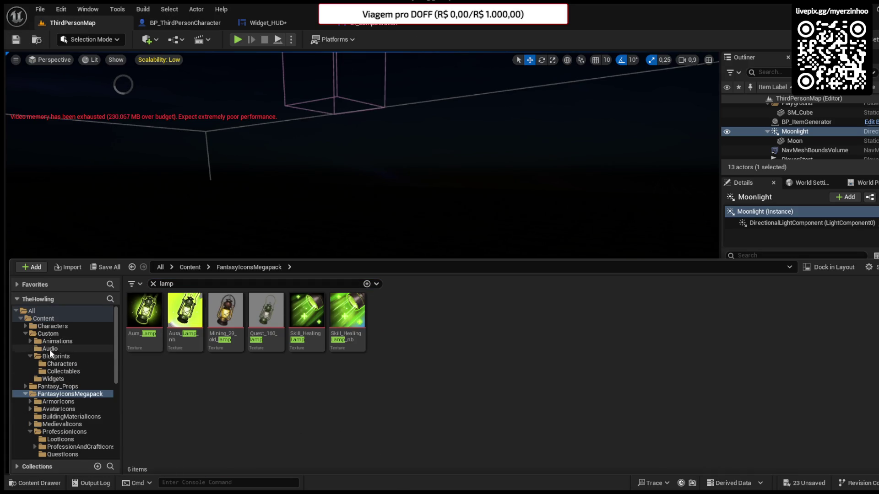
pyautogui.click(61, 331)
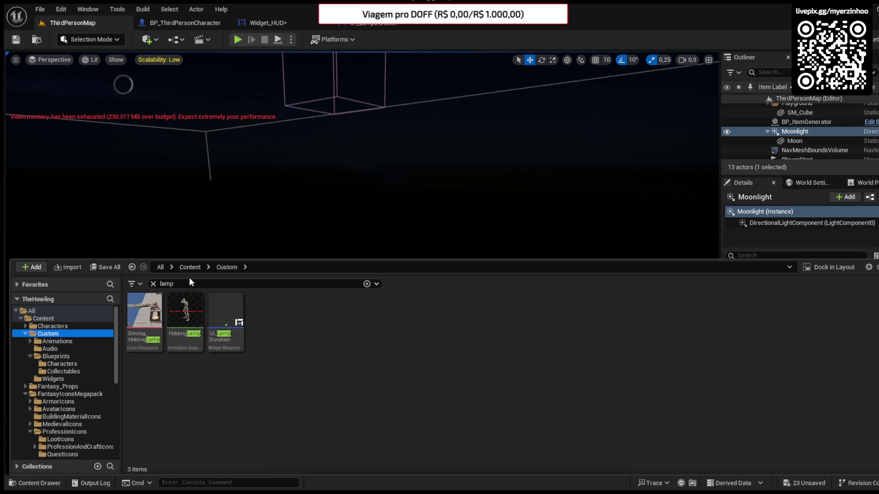
pyautogui.click(153, 284)
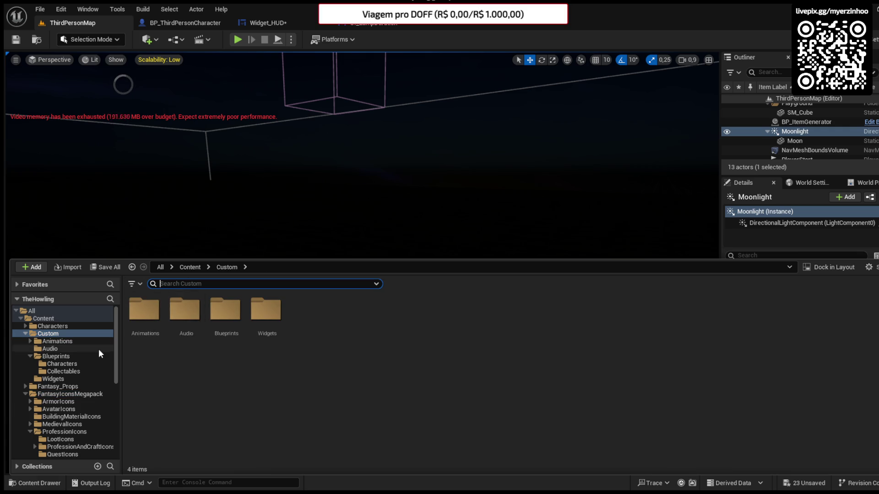
pyautogui.doubleClick(219, 315)
pyautogui.doubleClick(144, 311)
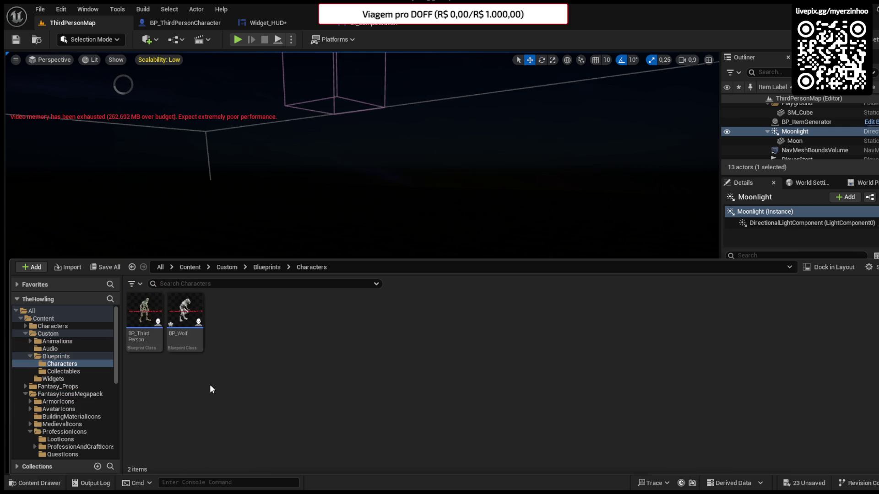
pyautogui.click(260, 269)
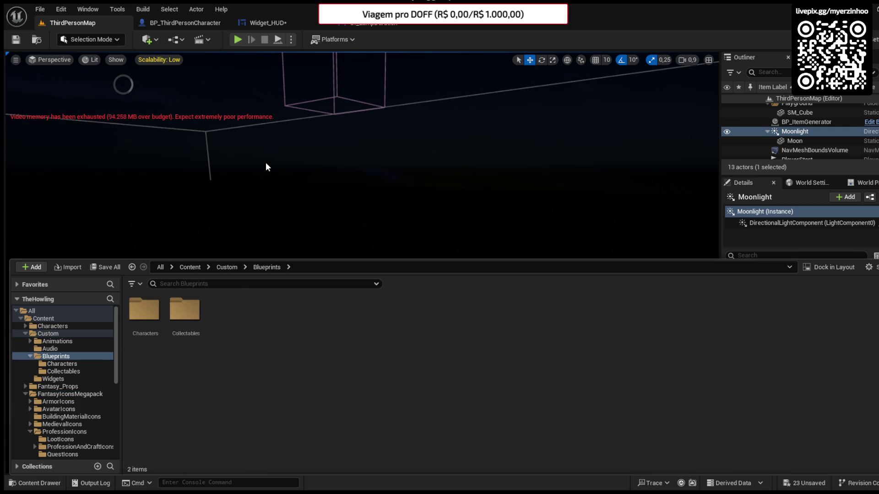
# Step: Create an Interactibles folder holding BP_brazier, then open it with EventGraph and Class Settings
pyautogui.hotkey('ctrl', 'shift', 'n')
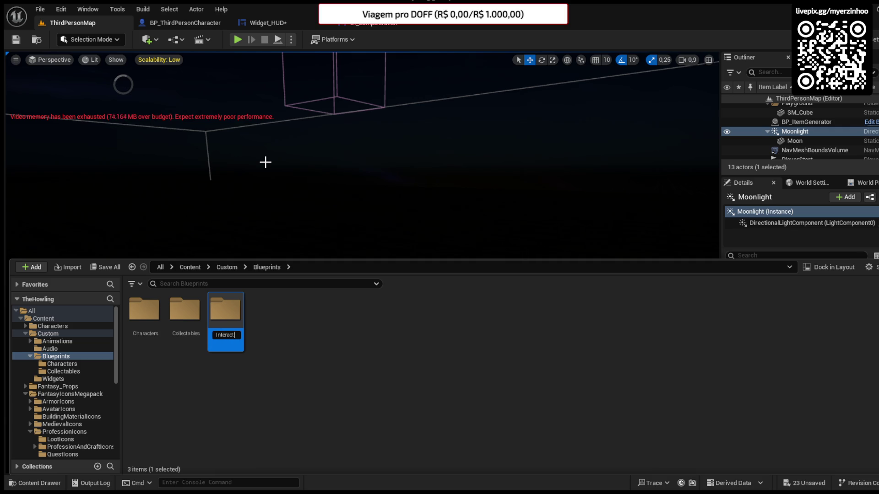
pyautogui.write('s')
pyautogui.press('Return')
pyautogui.press('Return')
pyautogui.write('BP_Firepit')
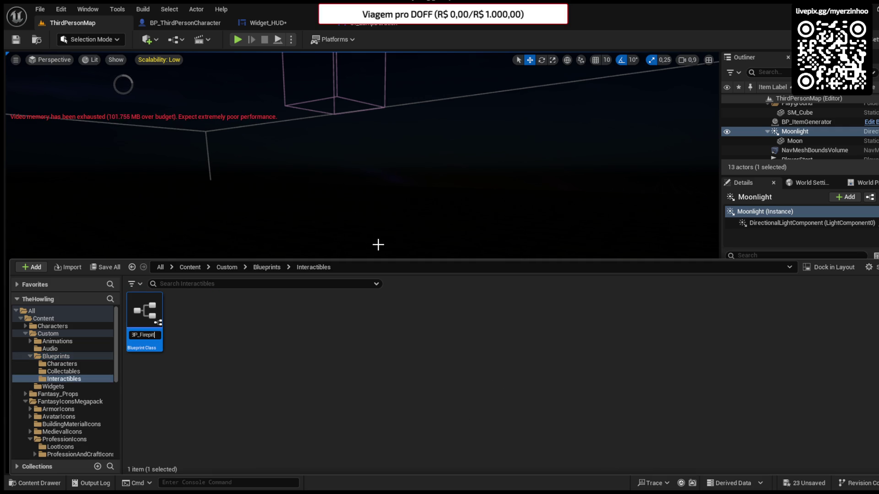
pyautogui.press('Return')
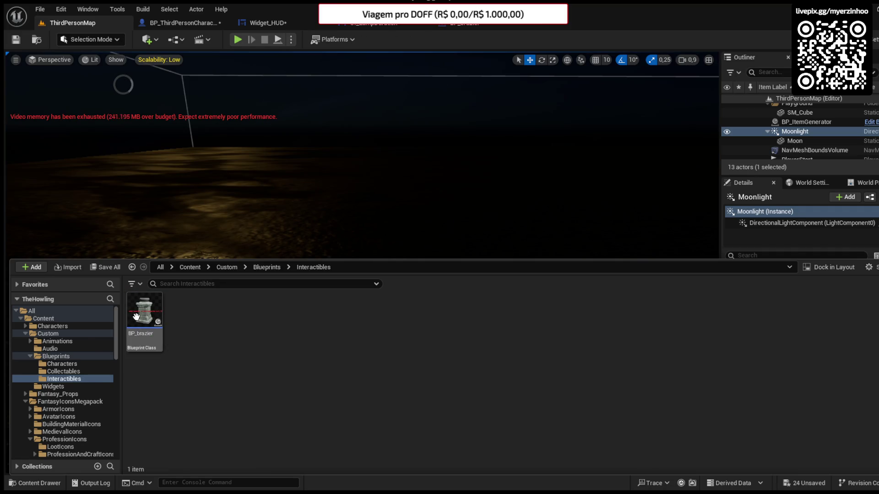
pyautogui.doubleClick(145, 316)
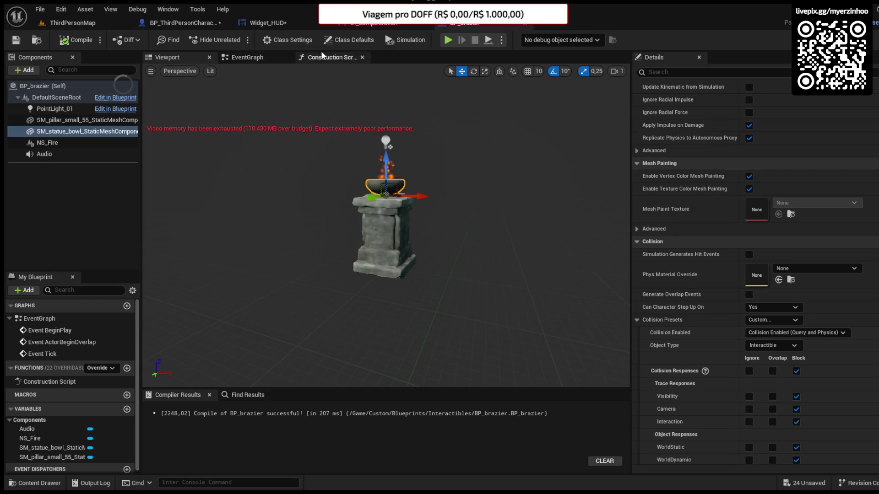
pyautogui.click(249, 56)
pyautogui.click(291, 39)
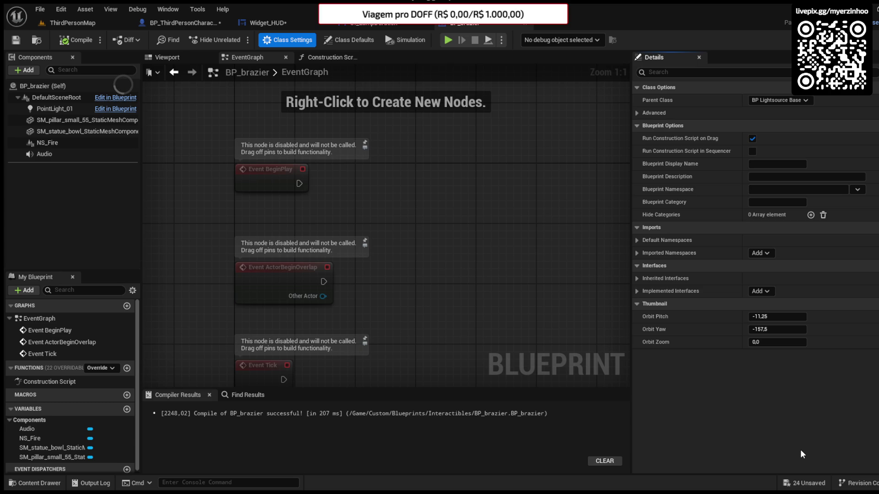
# Step: Compile BP_brazier and add the OnInteract interface event to its graph
pyautogui.press('F7')
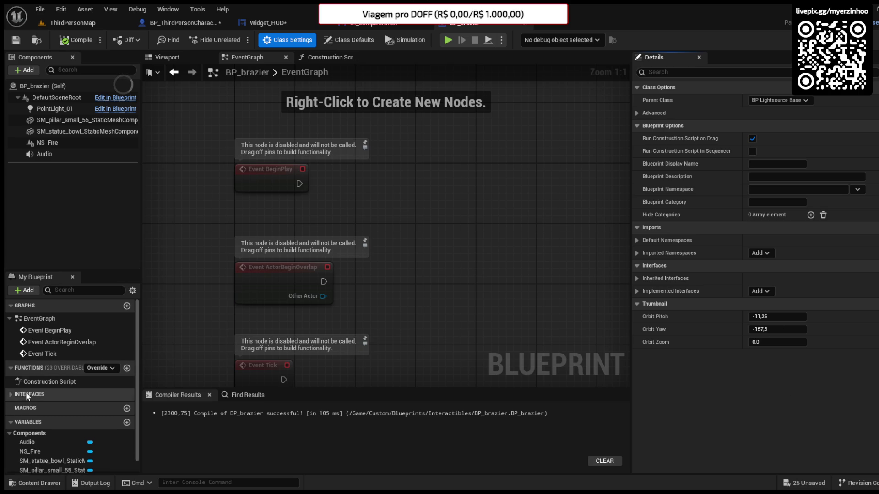
pyautogui.click(29, 394)
pyautogui.click(31, 406)
pyautogui.doubleClick(31, 407)
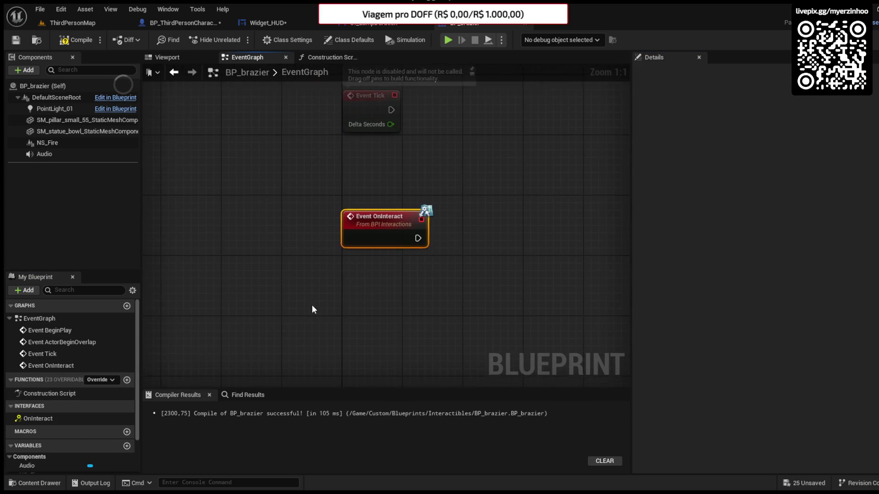
# Step: Paste the interaction-tip nodes, drop the extra HUD node, and place Get Player Character under OnInteract
pyautogui.hotkey('ctrl', 'v')
pyautogui.click(351, 286)
pyautogui.press('Delete')
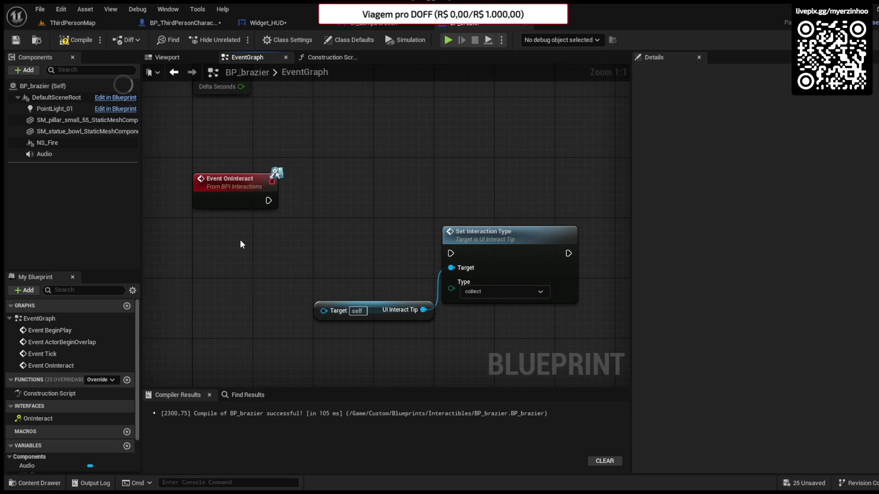
pyautogui.hotkey('ctrl', 'v')
pyautogui.moveTo(334, 256); pyautogui.dragTo(243, 281)
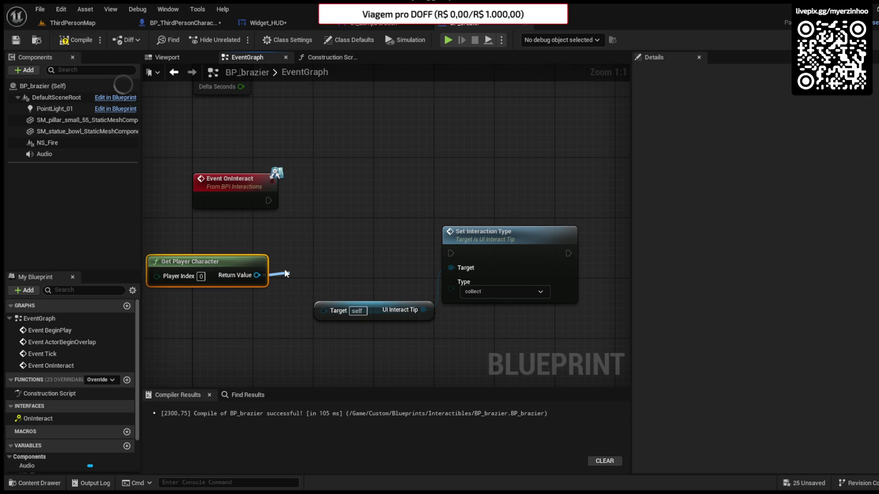
# Step: Cast the player character to BP_ThirdPersonCharacter, executed from OnInteract
pyautogui.hotkey('ctrl', 'v')
pyautogui.moveTo(283, 226)
pyautogui.mouseDown()
pyautogui.moveTo(292, 291)
pyautogui.moveTo(322, 196)
pyautogui.mouseUp()
pyautogui.moveTo(244, 271); pyautogui.dragTo(320, 255)
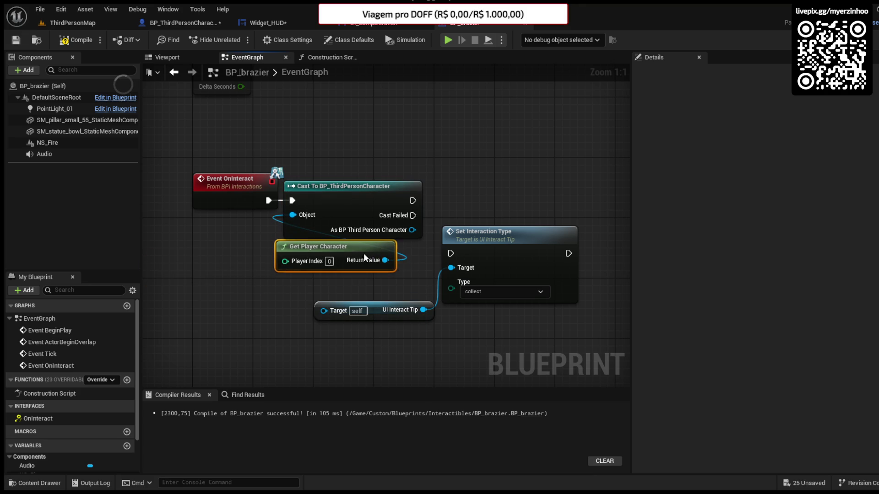
pyautogui.click(372, 254)
# Step: Feed the character's HUD into UI Interact Tip and run Set Interaction Type after the cast
pyautogui.moveTo(450, 218)
pyautogui.mouseDown()
pyautogui.moveTo(364, 206)
pyautogui.moveTo(364, 191)
pyautogui.mouseUp()
pyautogui.click(398, 300)
pyautogui.moveTo(430, 198)
pyautogui.mouseDown()
pyautogui.moveTo(253, 298)
pyautogui.moveTo(238, 296)
pyautogui.mouseUp()
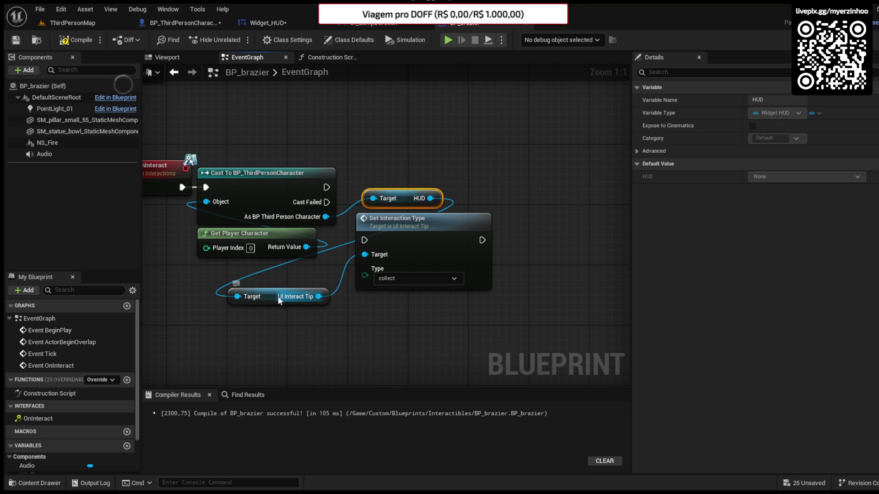
pyautogui.moveTo(403, 220); pyautogui.dragTo(478, 250)
pyautogui.moveTo(271, 294)
pyautogui.mouseDown()
pyautogui.moveTo(391, 241)
pyautogui.moveTo(400, 219)
pyautogui.mouseUp()
pyautogui.moveTo(327, 188)
pyautogui.mouseDown()
pyautogui.moveTo(440, 270)
pyautogui.moveTo(513, 202)
pyautogui.moveTo(520, 172)
pyautogui.mouseUp()
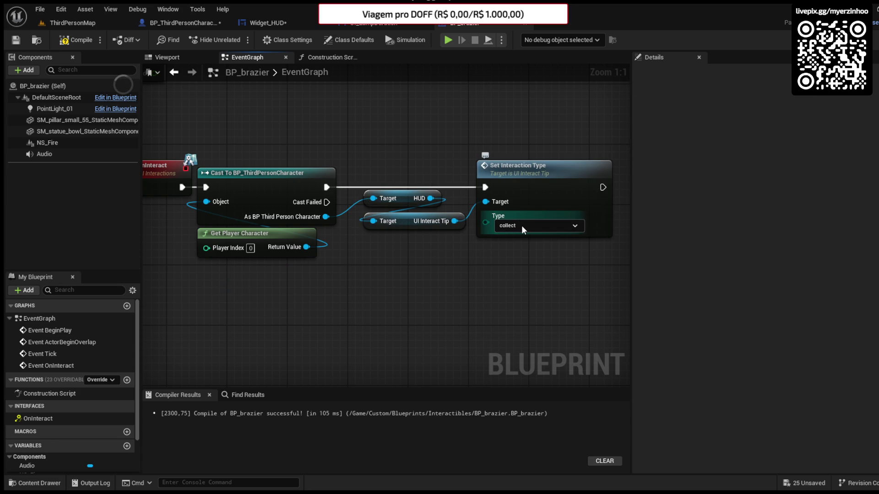
pyautogui.click(36, 484)
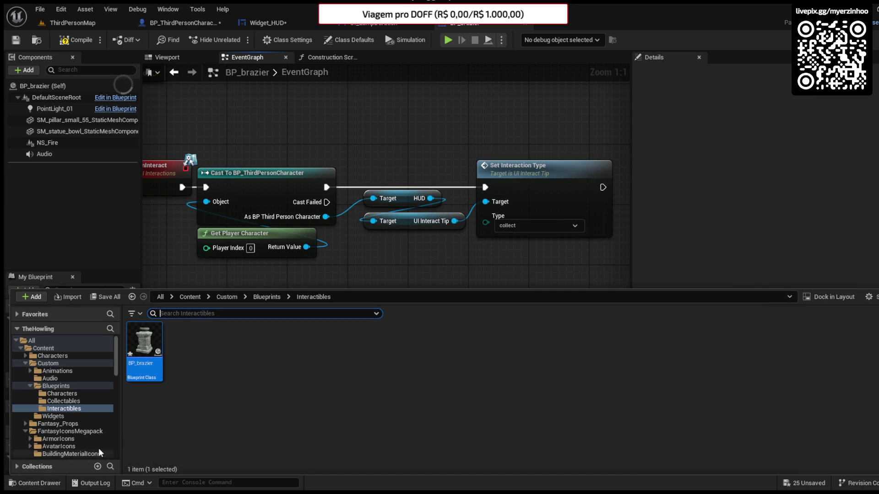
# Step: Open BP_Jar from the Blueprints/Collectables folder
pyautogui.click(268, 298)
pyautogui.doubleClick(178, 347)
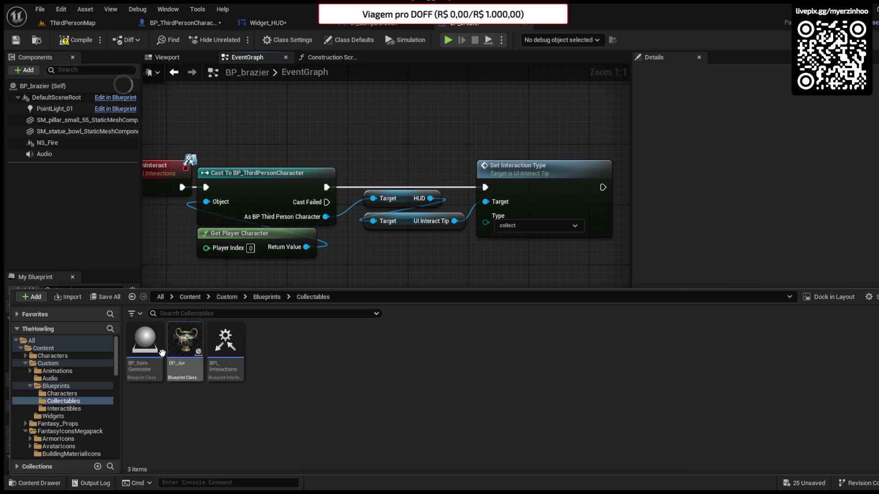
pyautogui.click(185, 347)
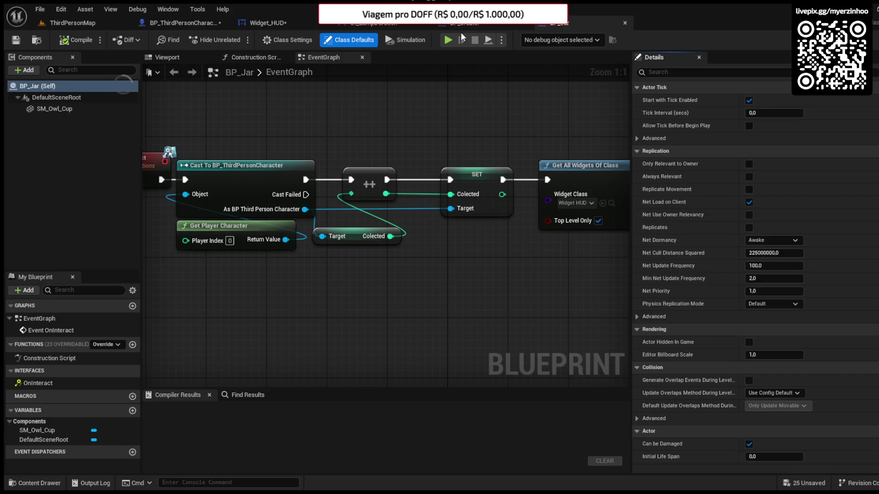
pyautogui.click(465, 23)
# Step: Bring the cast, player-character and HUD nodes from BP_brazier into BP_Jar
pyautogui.moveTo(281, 302)
pyautogui.mouseDown()
pyautogui.moveTo(369, 192)
pyautogui.moveTo(480, 136)
pyautogui.mouseUp()
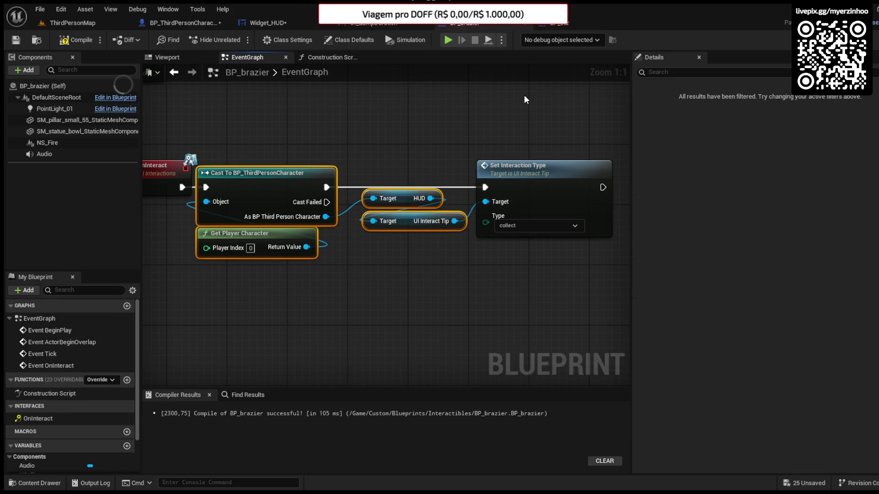
pyautogui.click(559, 23)
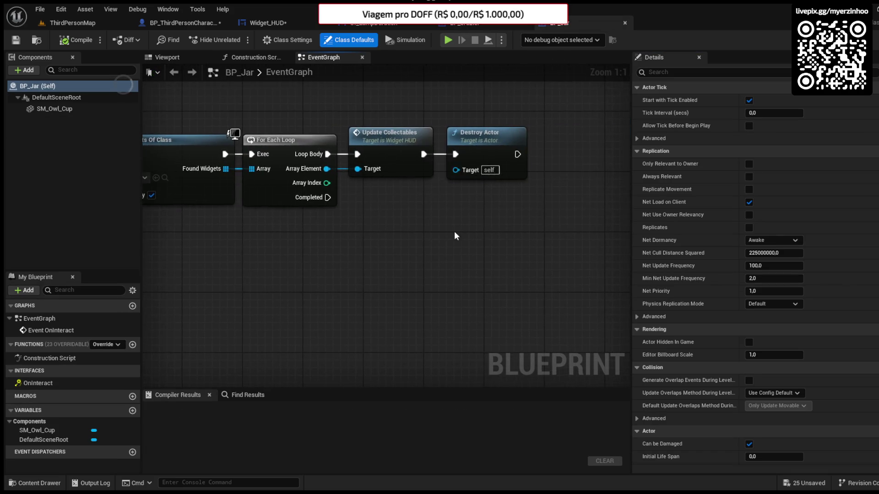
pyautogui.hotkey('ctrl', 'v')
pyautogui.moveTo(400, 206); pyautogui.dragTo(400, 257)
# Step: Push Destroy Actor right and route Update Collectables into the pasted Cast node
pyautogui.moveTo(367, 151); pyautogui.dragTo(572, 152)
pyautogui.moveTo(312, 163); pyautogui.dragTo(344, 261)
pyautogui.moveTo(376, 359); pyautogui.dragTo(563, 254)
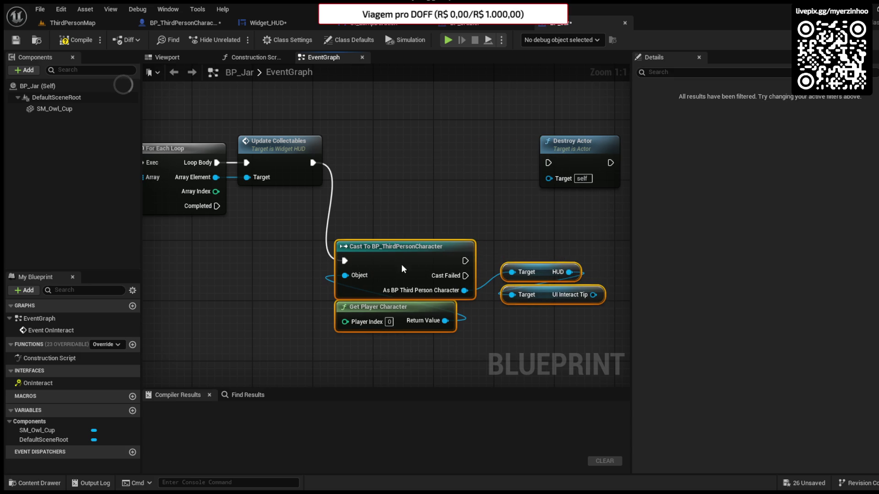
pyautogui.moveTo(401, 264); pyautogui.dragTo(389, 235)
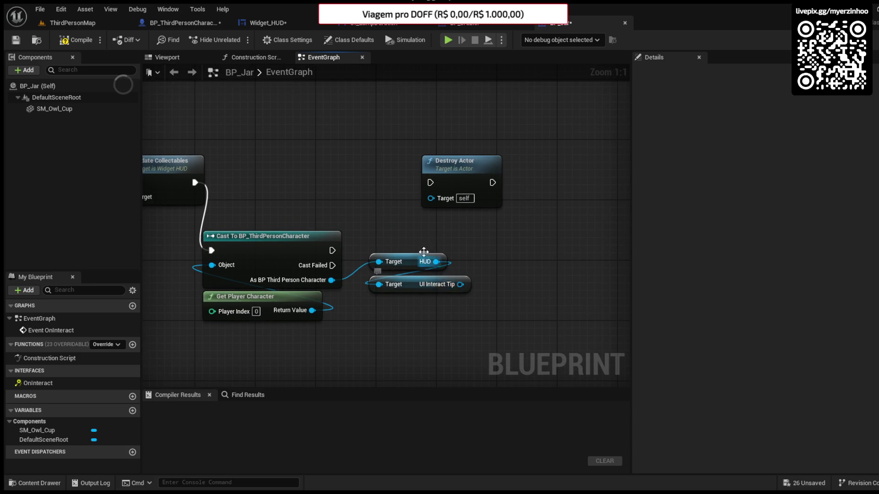
# Step: Copy Set Interaction Type into BP_Jar, targeting UI Interact Tip and running after the cast
pyautogui.click(469, 24)
pyautogui.click(535, 201)
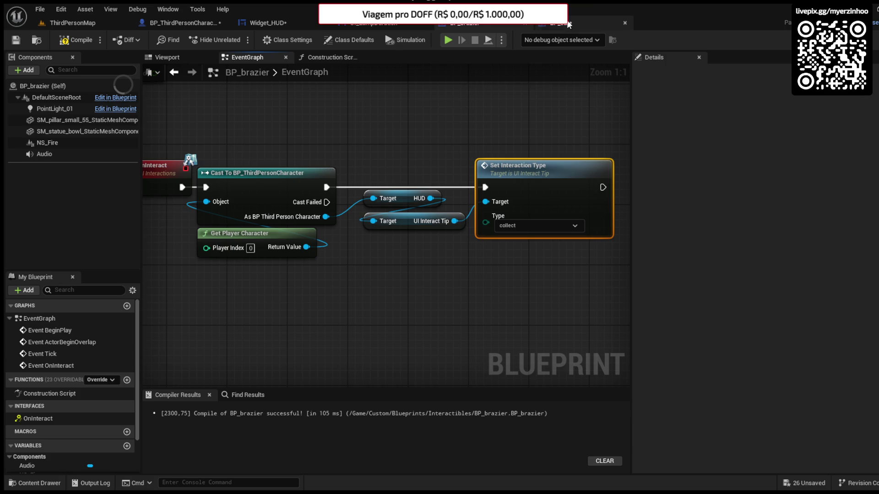
pyautogui.click(568, 19)
pyautogui.hotkey('ctrl', 'v')
pyautogui.moveTo(427, 227)
pyautogui.mouseDown()
pyautogui.moveTo(487, 232)
pyautogui.moveTo(194, 141)
pyautogui.moveTo(298, 193)
pyautogui.mouseUp()
pyautogui.moveTo(605, 217)
pyautogui.mouseDown()
pyautogui.moveTo(443, 154)
pyautogui.moveTo(397, 126)
pyautogui.moveTo(499, 200)
pyautogui.moveTo(345, 201)
pyautogui.mouseUp()
# Step: Arrange the new node chain ahead of Destroy Actor and close BP_Jar
pyautogui.moveTo(601, 135); pyautogui.dragTo(232, 247)
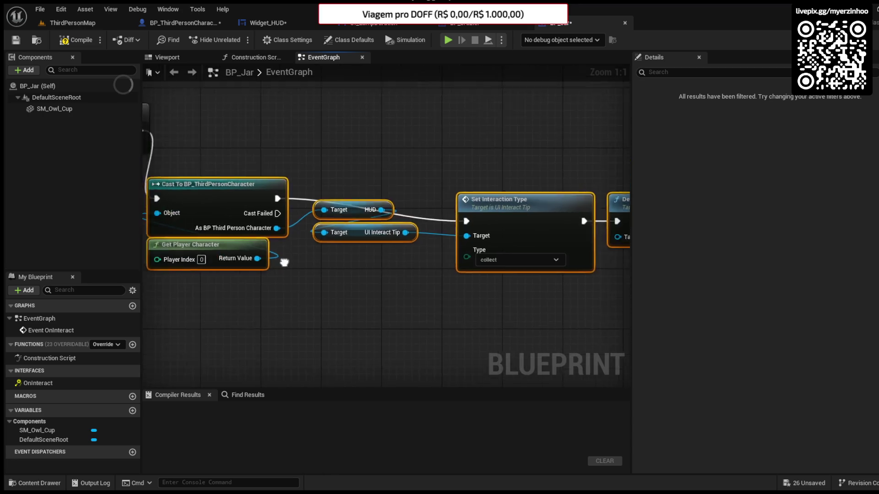
pyautogui.scroll(-3, 356, 174)
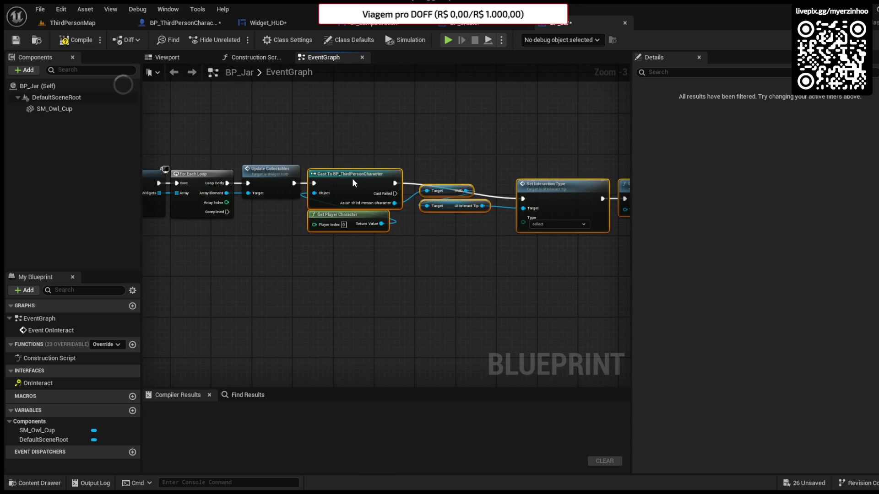
pyautogui.moveTo(532, 248); pyautogui.dragTo(539, 210)
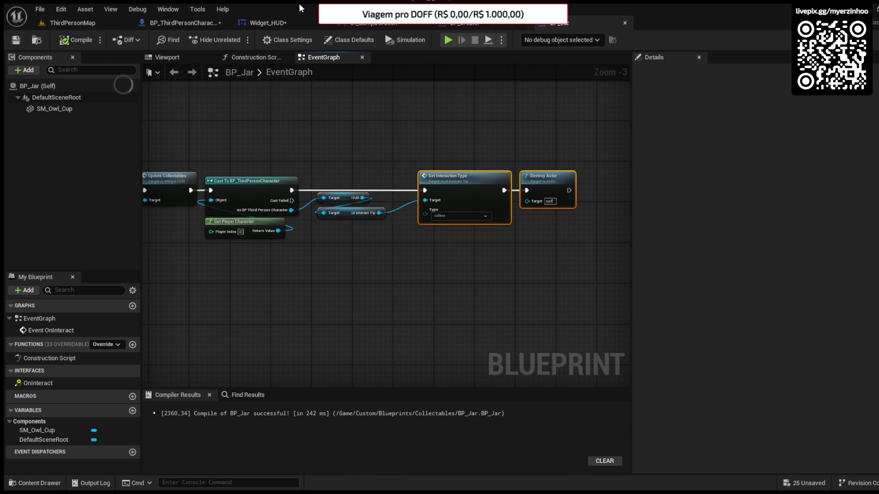
pyautogui.click(623, 23)
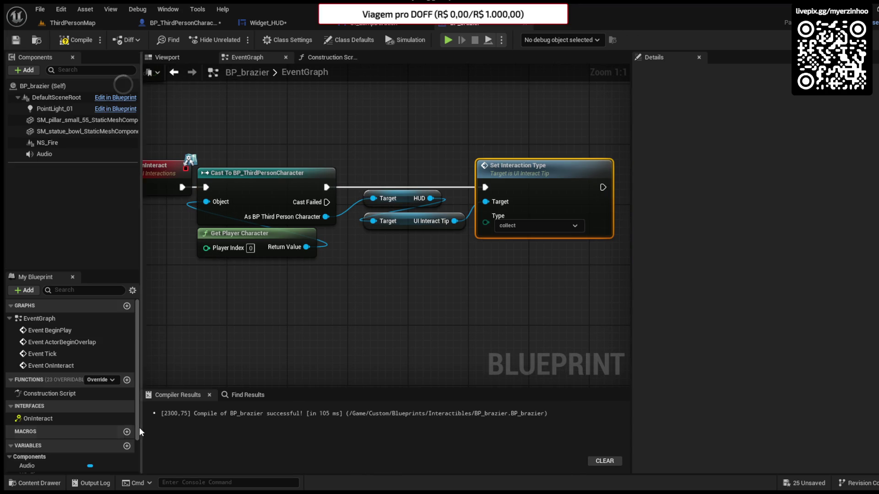
# Step: Add a 'recharge lamp' entry to the Interaction Types enum in the Widgets folder
pyautogui.click(35, 483)
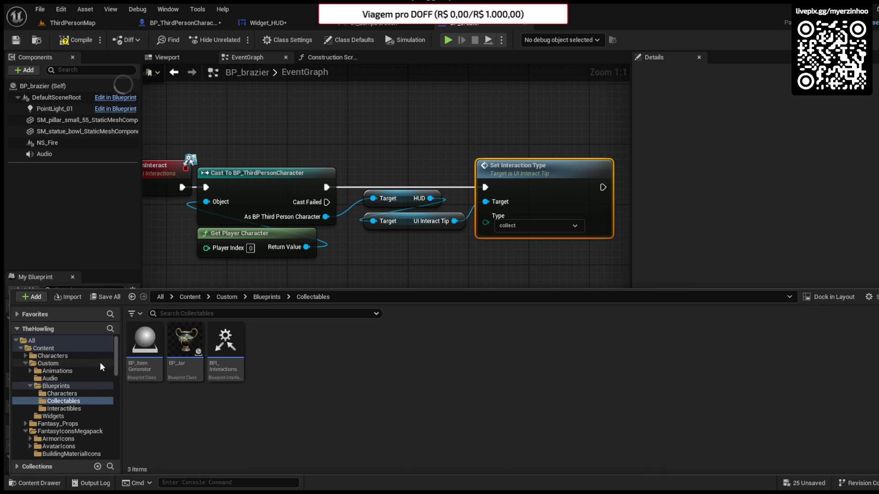
pyautogui.click(54, 416)
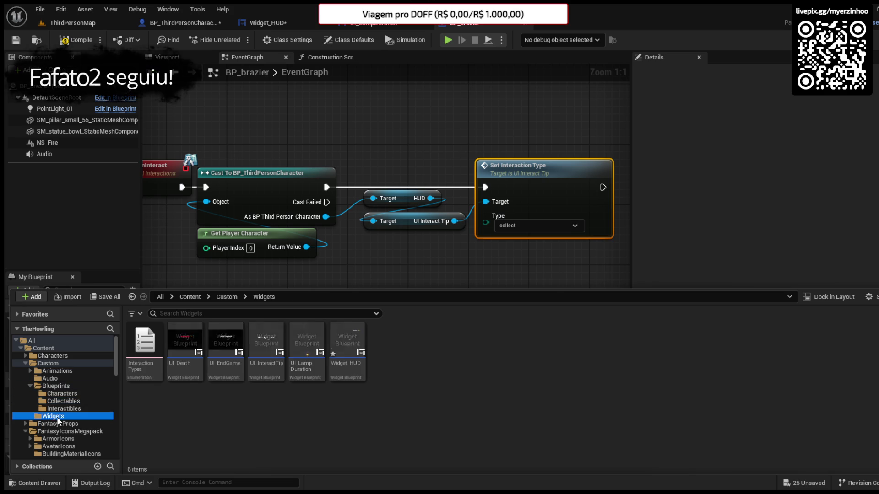
pyautogui.click(135, 349)
pyautogui.doubleClick(136, 349)
pyautogui.click(90, 40)
pyautogui.click(192, 146)
pyautogui.write('recharge lamp')
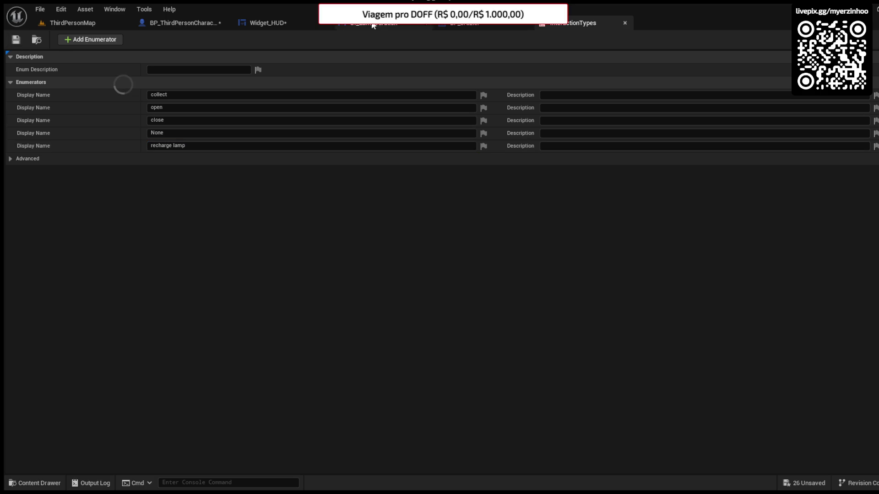
pyautogui.click(624, 23)
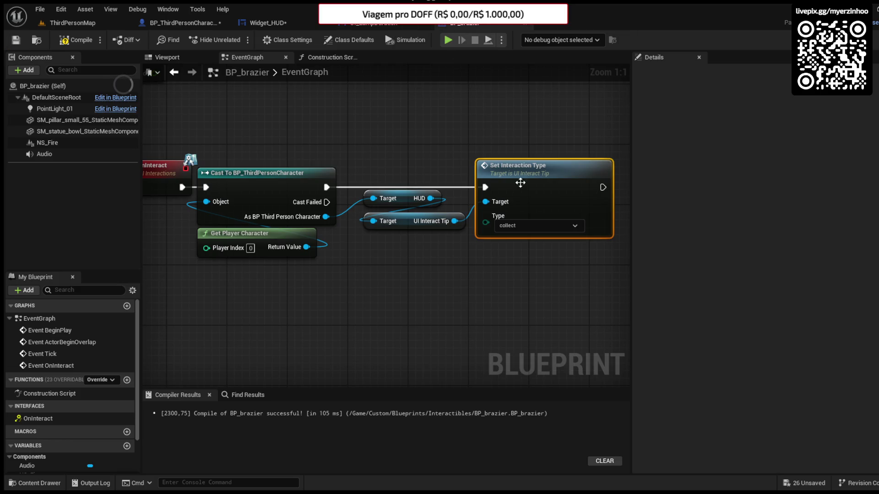
# Step: Reopen BP_brazier from the Interactibles folder with the recharge lamp type, then compile and save it
pyautogui.click(67, 42)
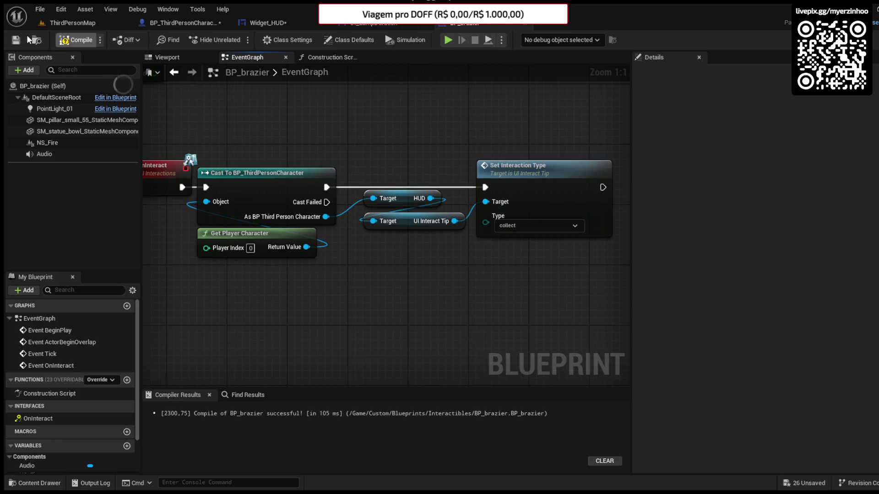
pyautogui.click(66, 42)
pyautogui.click(267, 23)
pyautogui.click(35, 483)
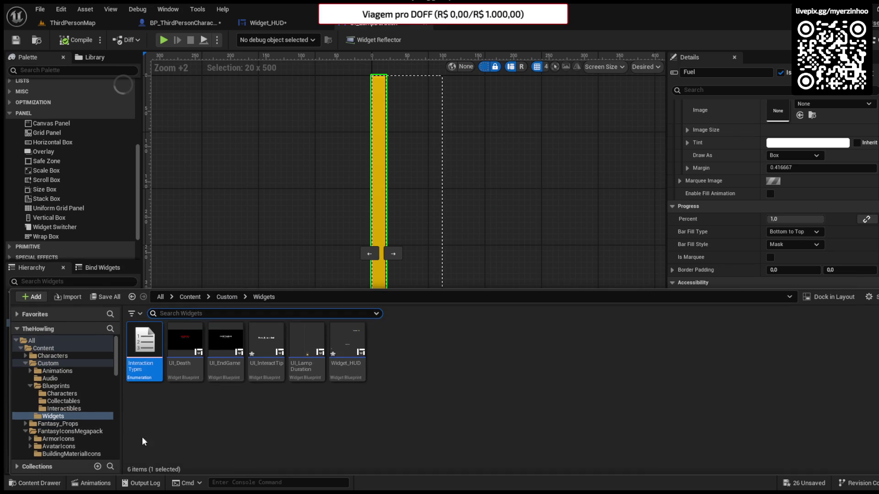
pyautogui.click(58, 393)
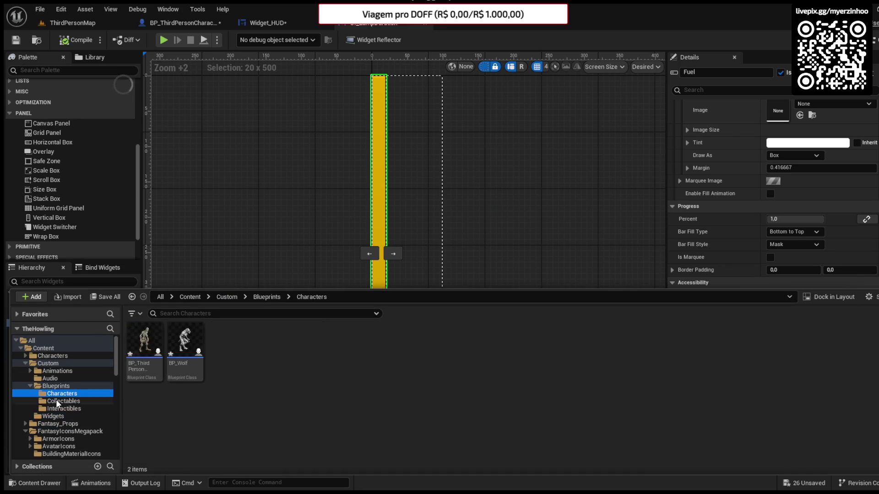
pyautogui.click(58, 401)
pyautogui.click(64, 408)
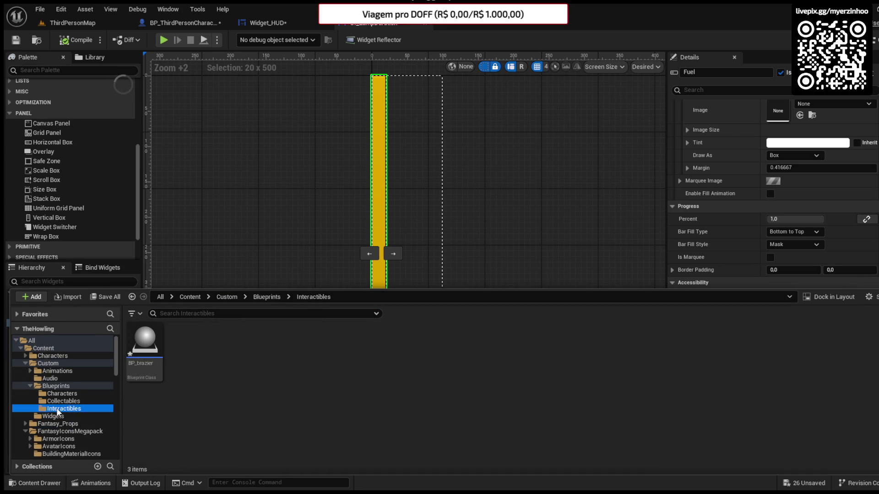
pyautogui.doubleClick(144, 355)
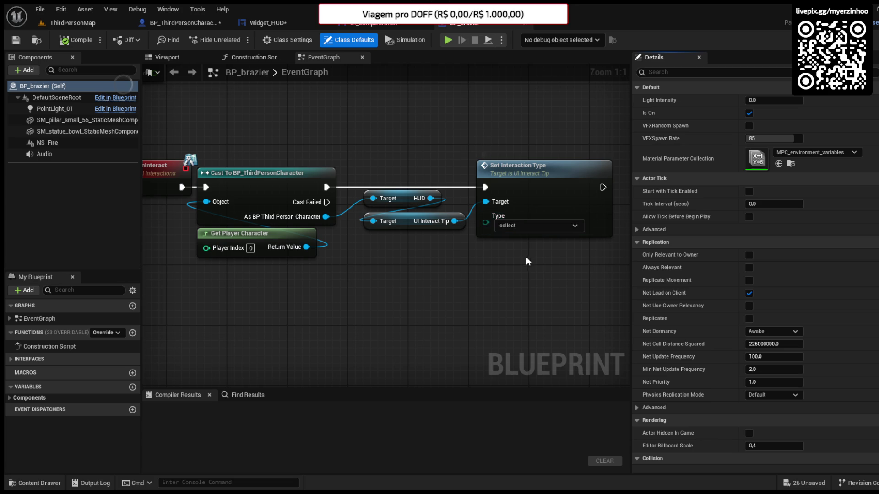
pyautogui.click(75, 41)
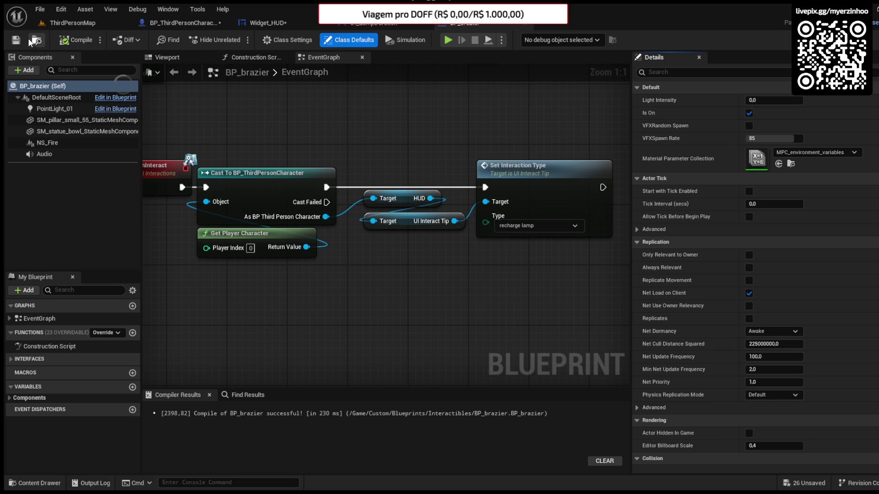
pyautogui.click(22, 43)
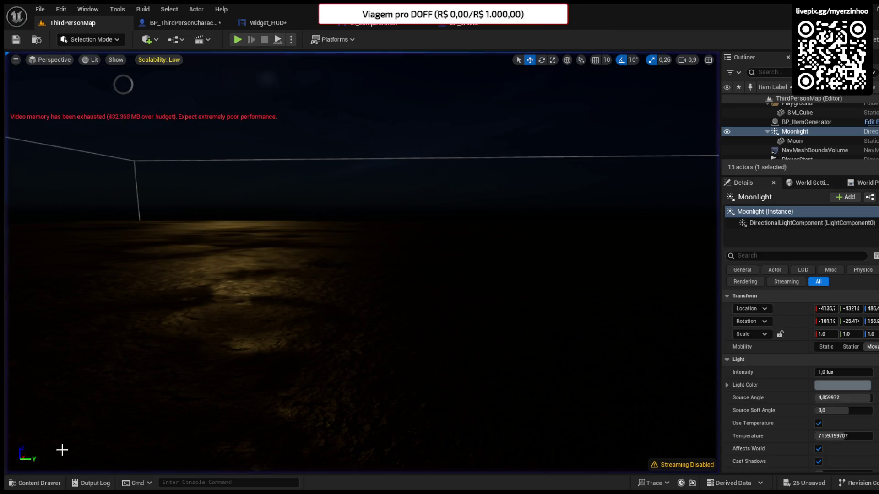
# Step: Place a BP_brazier instance in the level and open its Blueprint viewport
pyautogui.click(54, 484)
pyautogui.moveTo(143, 320)
pyautogui.mouseDown()
pyautogui.moveTo(227, 163)
pyautogui.moveTo(337, 252)
pyautogui.mouseUp()
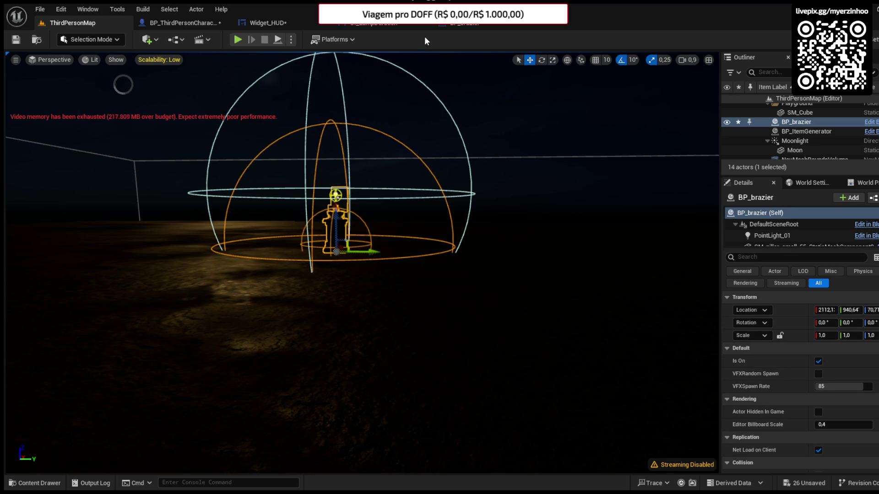
pyautogui.click(462, 23)
pyautogui.click(167, 57)
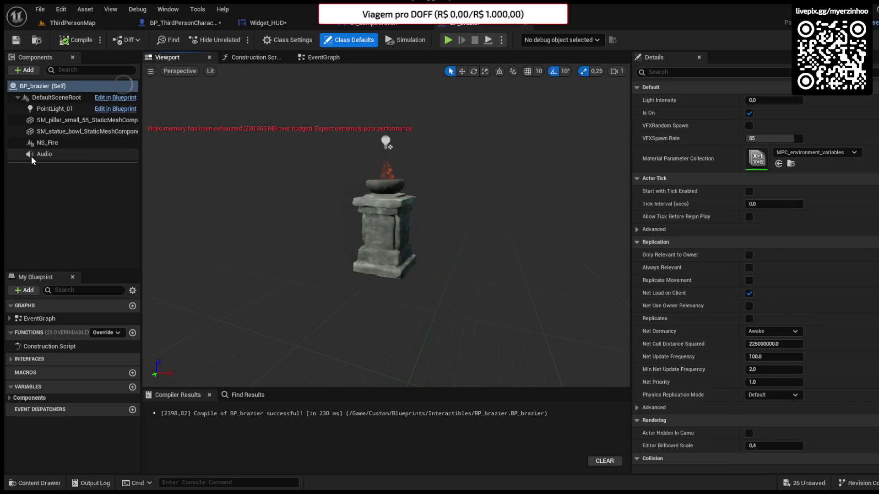
# Step: Lower PointLight_01 and set Intensity 2.0, Source Radius 30, Attenuation Radius 500
pyautogui.click(50, 108)
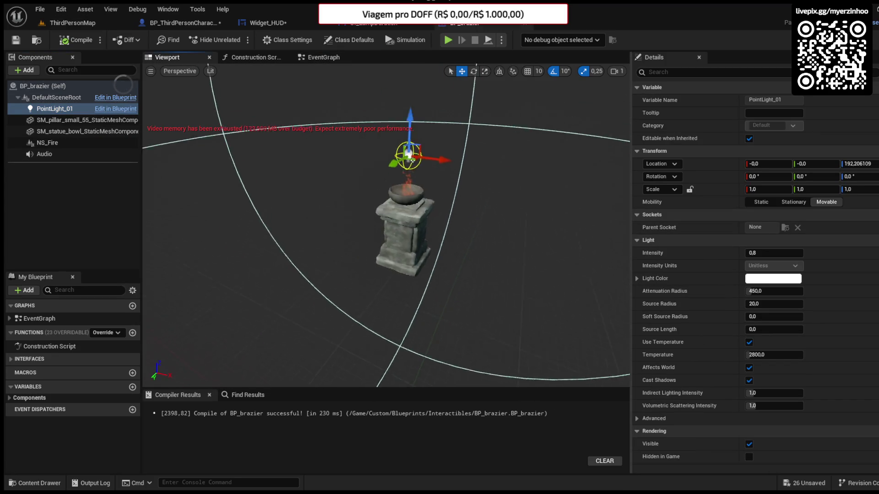
pyautogui.moveTo(402, 109); pyautogui.dragTo(401, 124)
pyautogui.click(747, 254)
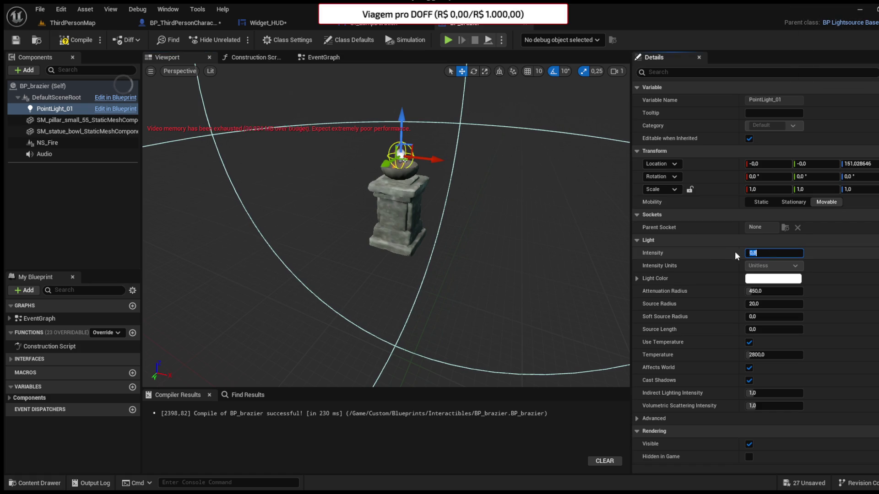
pyautogui.write('1')
pyautogui.press('Return')
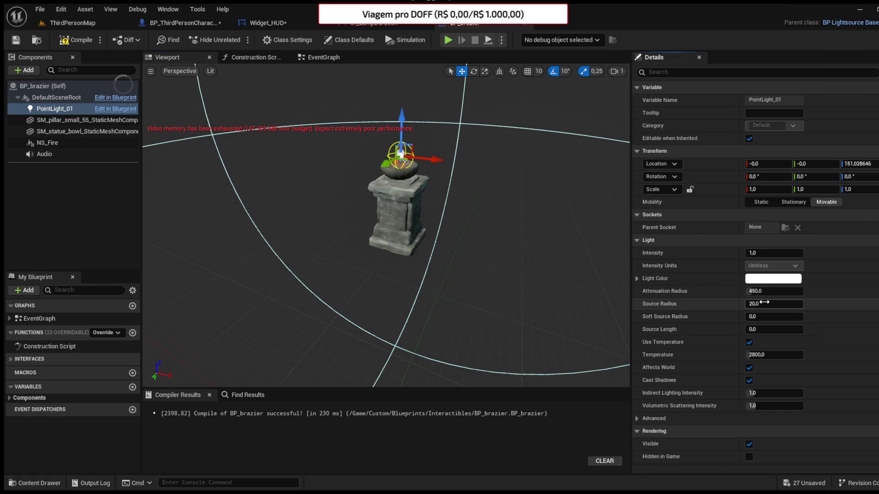
pyautogui.write('30')
pyautogui.click(762, 291)
pyautogui.write('0')
pyautogui.press('Return')
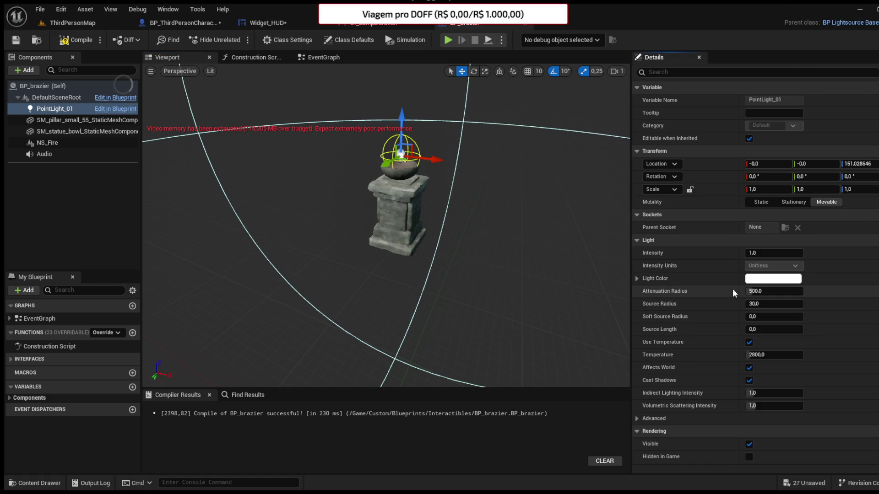
pyautogui.write('2')
pyautogui.press('Return')
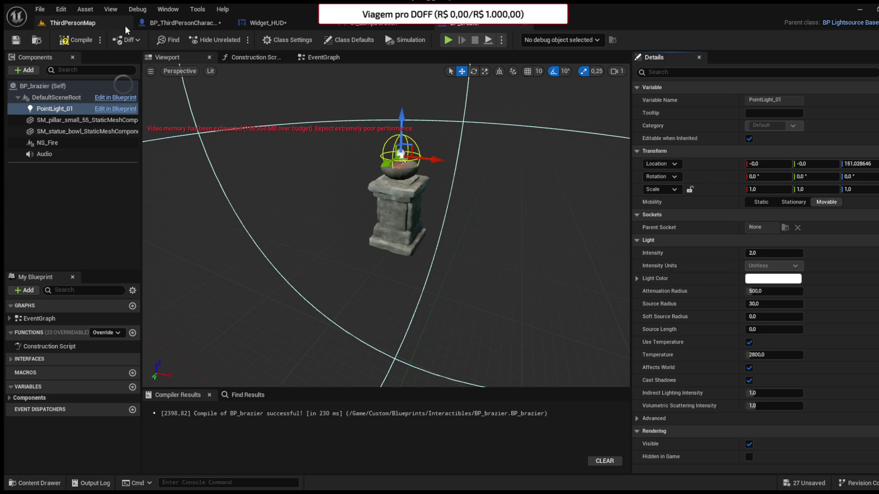
pyautogui.click(73, 23)
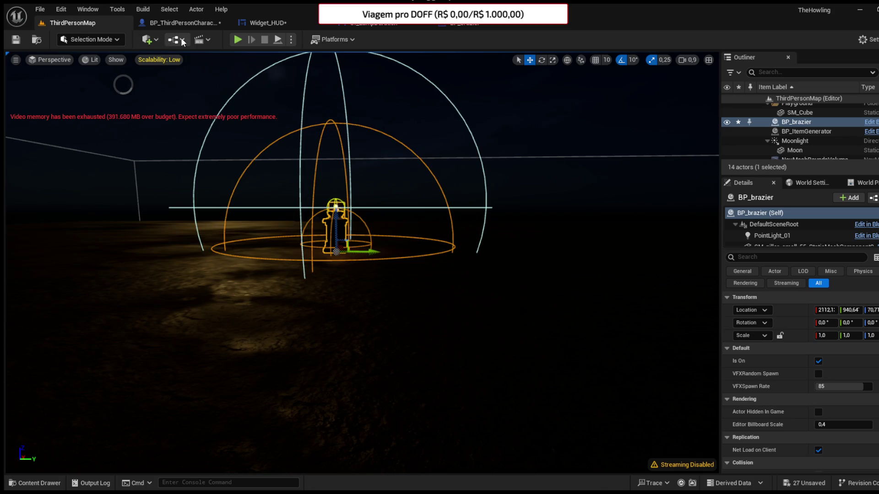
# Step: Play the level, walk up to and back from the lit brazier pillar, then exit to BP_brazier
pyautogui.click(236, 40)
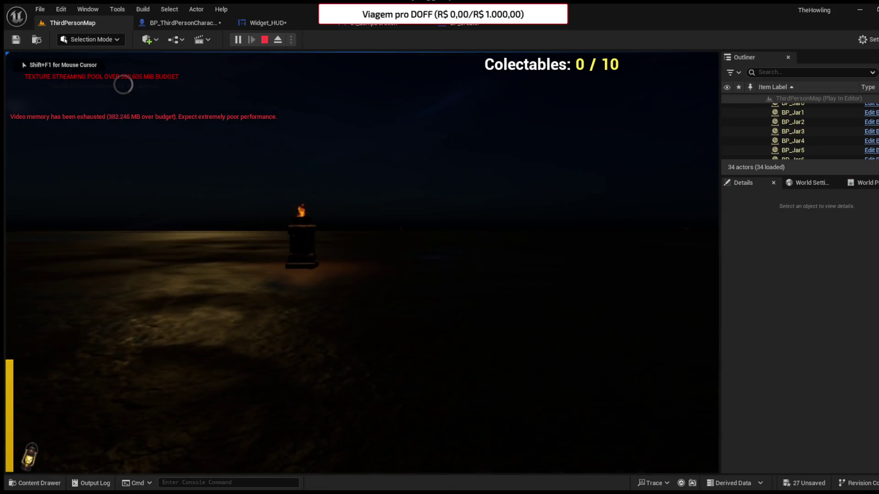
pyautogui.press('w')
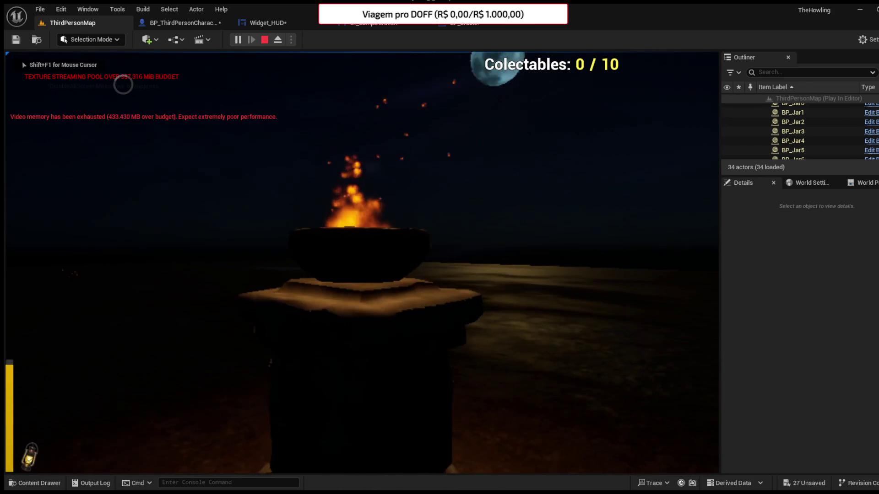
pyautogui.press('w')
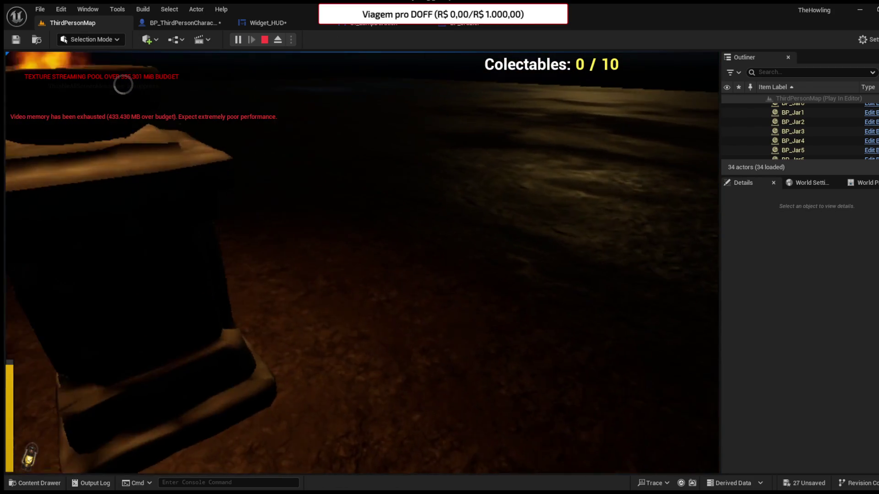
pyautogui.press('w')
pyautogui.press('w')
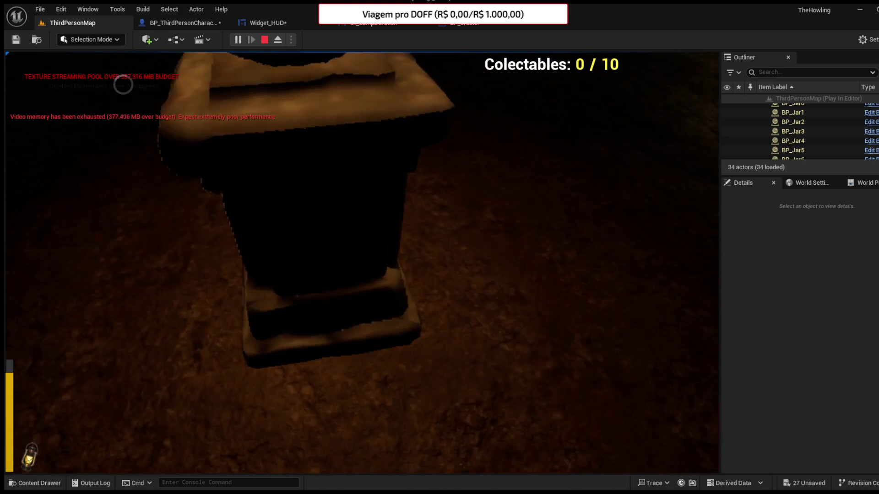
pyautogui.press('s')
pyautogui.press('w')
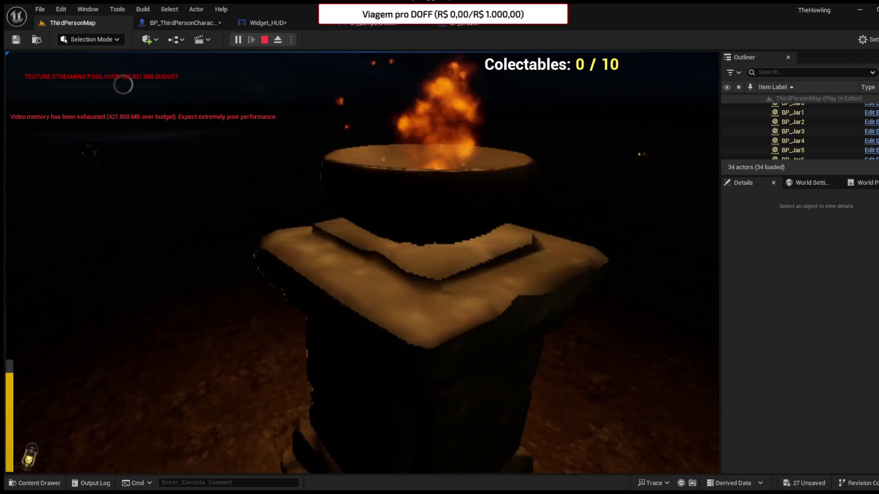
pyautogui.press('s')
pyautogui.press('Escape')
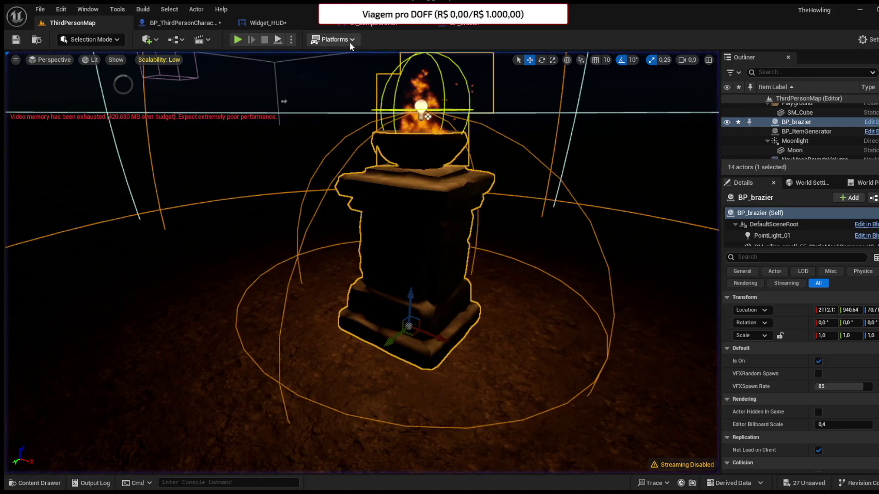
pyautogui.click(473, 26)
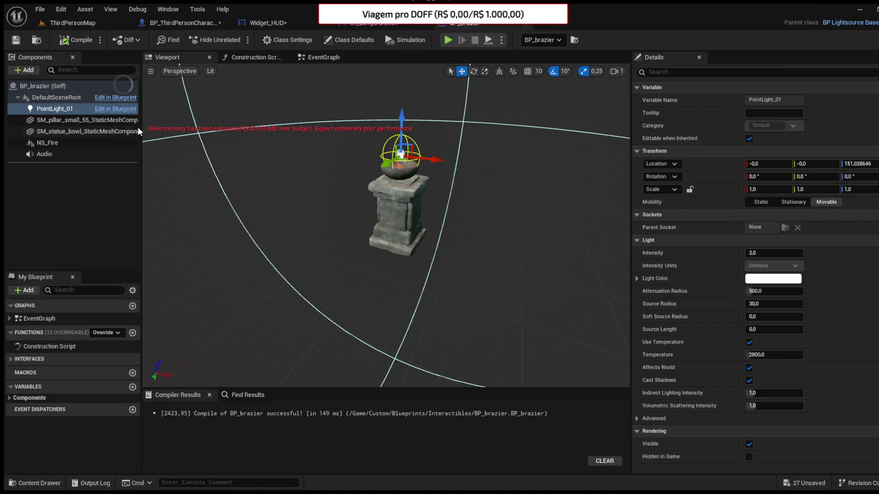
# Step: Add an OnLookAt function to BPI_Interactions, compile it, and return to BP_brazier's event graph
pyautogui.click(61, 119)
pyautogui.scroll(-5, 645, 265)
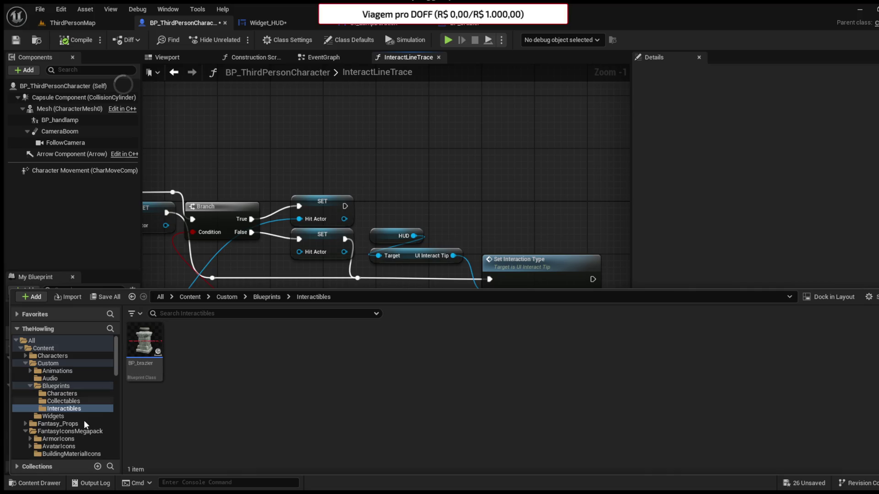
pyautogui.doubleClick(224, 341)
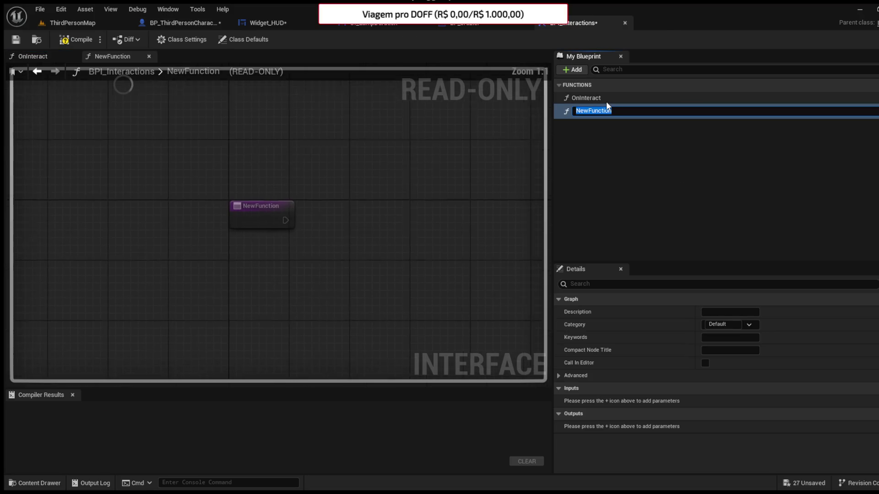
pyautogui.write('OnLo')
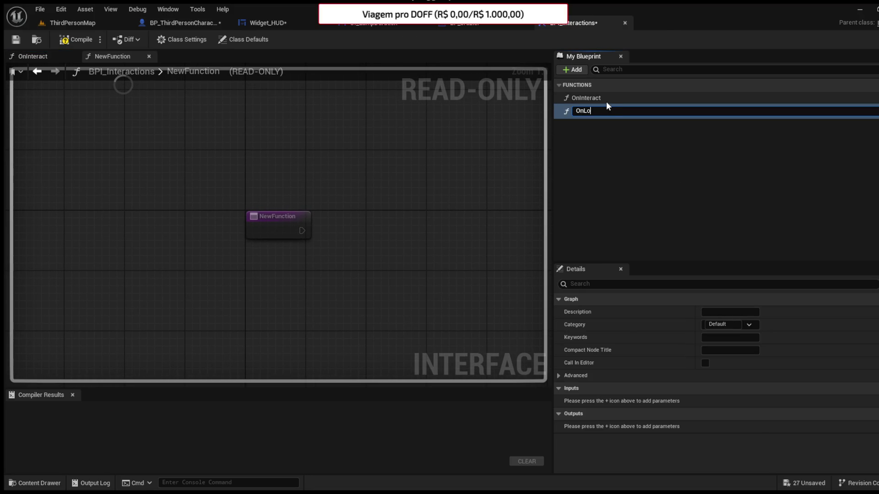
pyautogui.write('okAt')
pyautogui.press('Return')
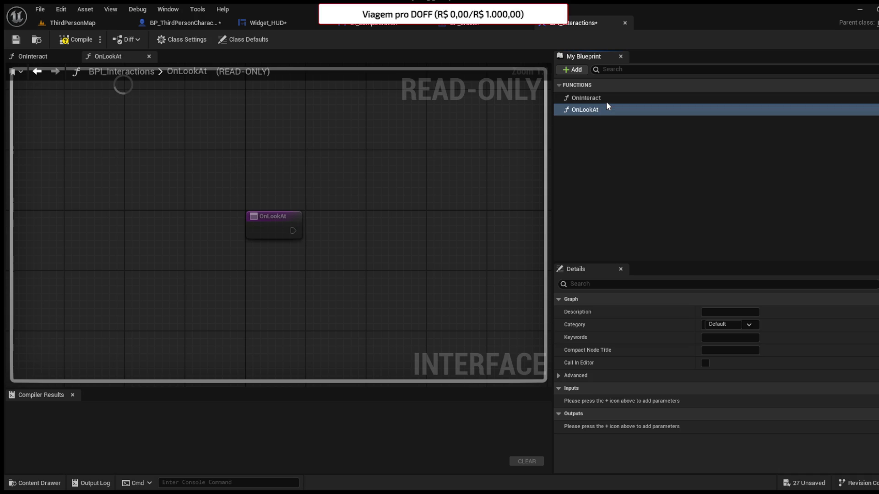
pyautogui.click(69, 41)
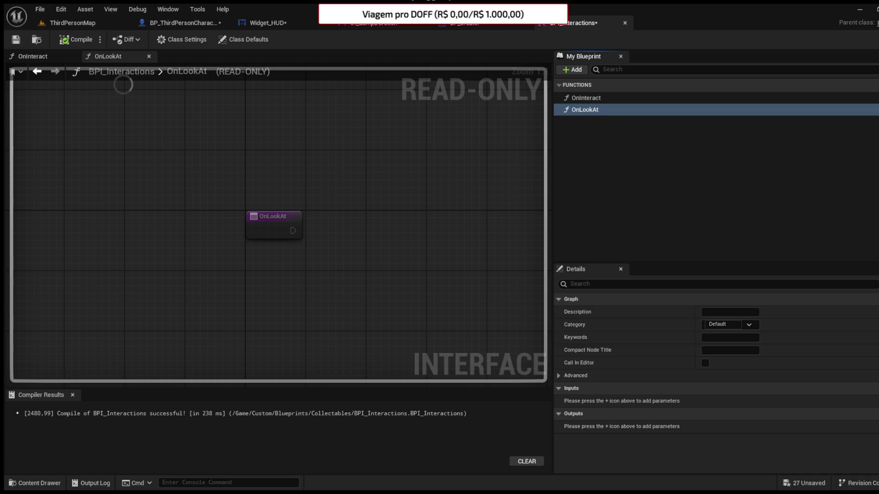
pyautogui.click(488, 23)
pyautogui.click(323, 58)
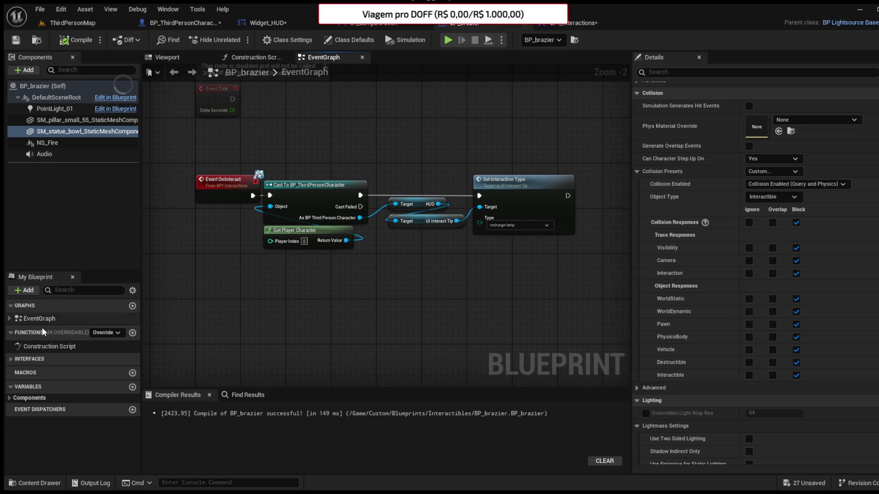
# Step: In BP_brazier, drive the interaction-tip chain from a new Event OnLookAt and compile
pyautogui.click(10, 359)
pyautogui.doubleClick(41, 372)
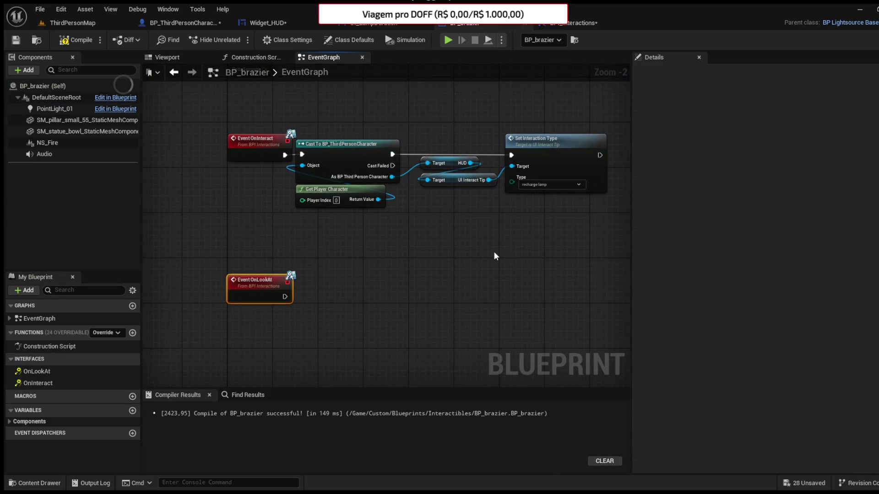
pyautogui.click(284, 154)
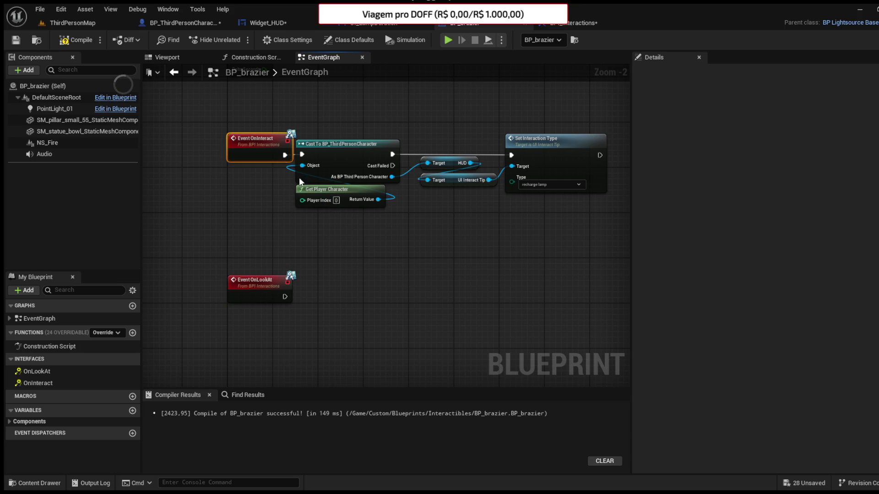
pyautogui.moveTo(324, 241); pyautogui.dragTo(561, 177)
pyautogui.moveTo(360, 164); pyautogui.dragTo(365, 289)
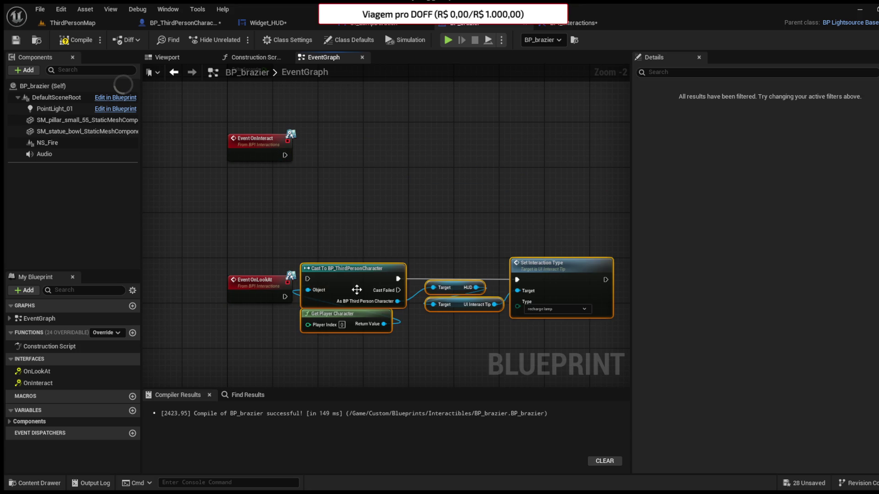
pyautogui.moveTo(284, 297)
pyautogui.mouseDown()
pyautogui.moveTo(314, 280)
pyautogui.moveTo(337, 295)
pyautogui.mouseUp()
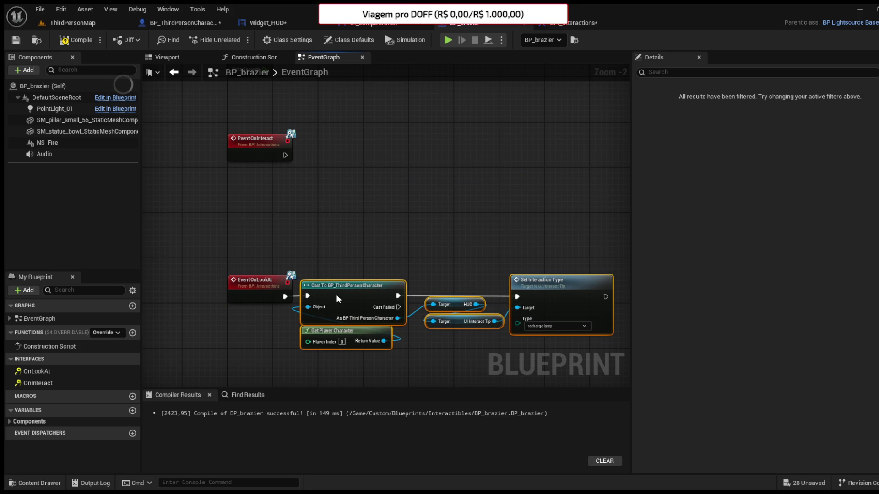
pyautogui.click(78, 44)
# Step: Add Event OnLookAt to BP_Jar and move the cast and Set Interaction Type nodes under it
pyautogui.click(26, 486)
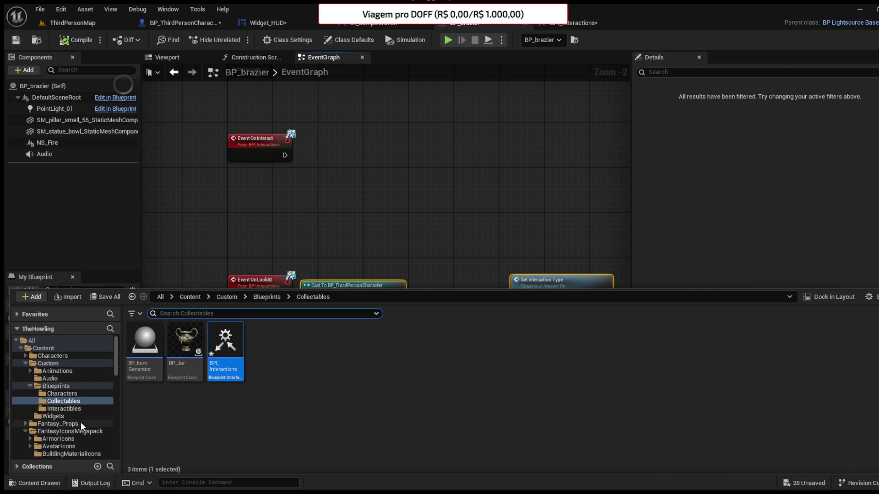
pyautogui.doubleClick(188, 355)
pyautogui.doubleClick(37, 384)
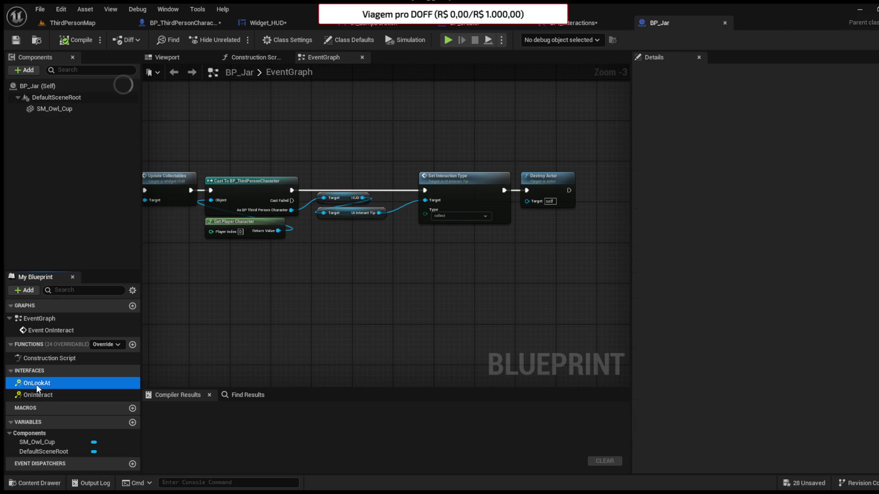
pyautogui.moveTo(419, 202)
pyautogui.mouseDown()
pyautogui.moveTo(252, 268)
pyautogui.moveTo(150, 260)
pyautogui.mouseUp()
pyautogui.moveTo(517, 252); pyautogui.dragTo(343, 251)
pyautogui.moveTo(613, 261)
pyautogui.mouseDown()
pyautogui.moveTo(440, 261)
pyautogui.moveTo(386, 271)
pyautogui.mouseUp()
pyautogui.moveTo(305, 261)
pyautogui.mouseDown()
pyautogui.moveTo(643, 171)
pyautogui.moveTo(501, 153)
pyautogui.mouseUp()
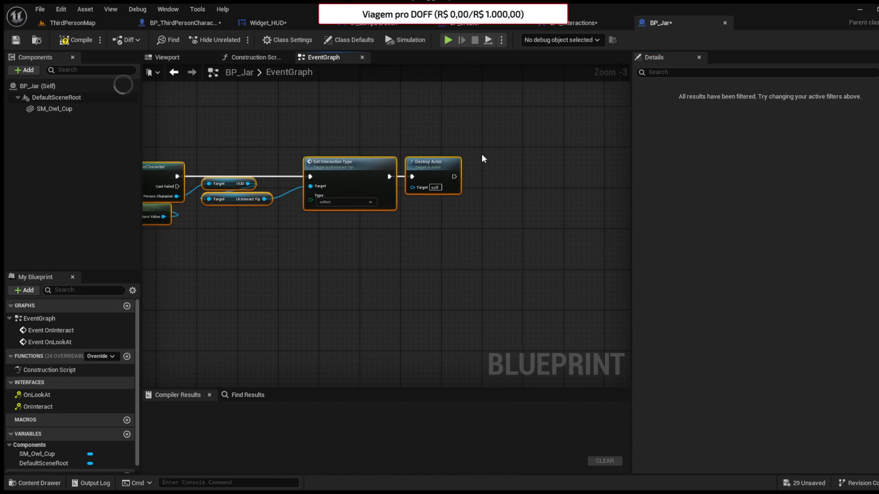
pyautogui.moveTo(303, 115); pyautogui.dragTo(526, 112)
pyautogui.hotkey('ctrl', 'x')
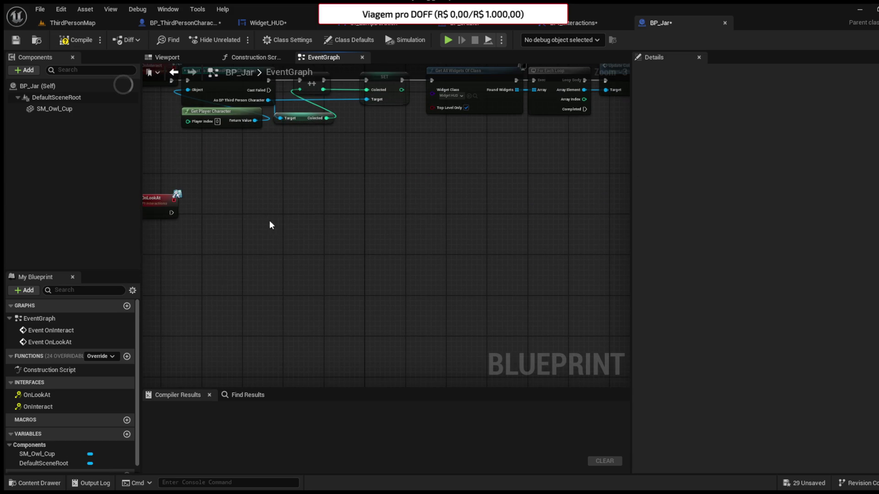
pyautogui.hotkey('ctrl', 'v')
pyautogui.moveTo(171, 213); pyautogui.dragTo(218, 213)
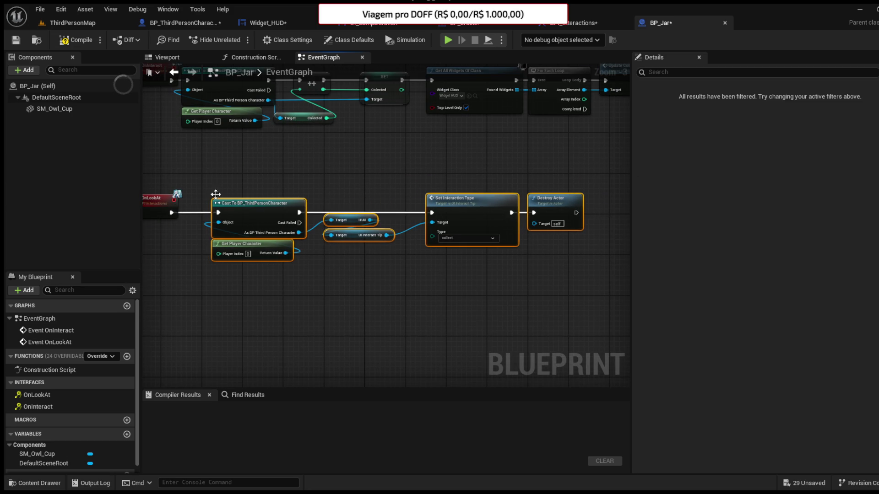
pyautogui.click(177, 23)
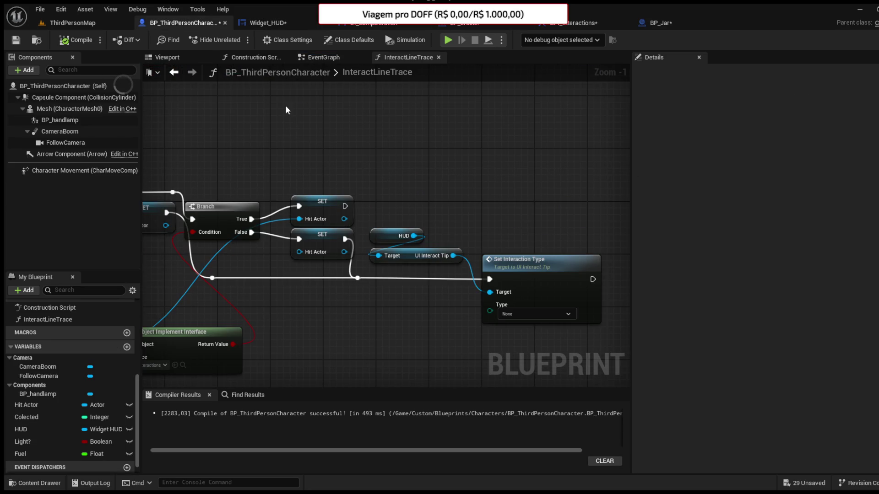
# Step: Call On Look At on the hit actor in InteractLineTrace, compile and save, then return to BP_brazier
pyautogui.moveTo(344, 220)
pyautogui.mouseDown()
pyautogui.moveTo(386, 196)
pyautogui.moveTo(494, 198)
pyautogui.mouseUp()
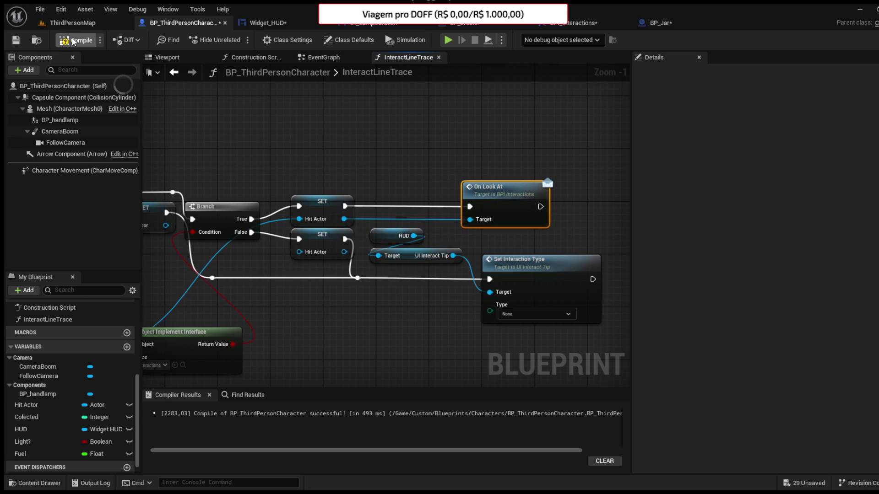
pyautogui.click(14, 40)
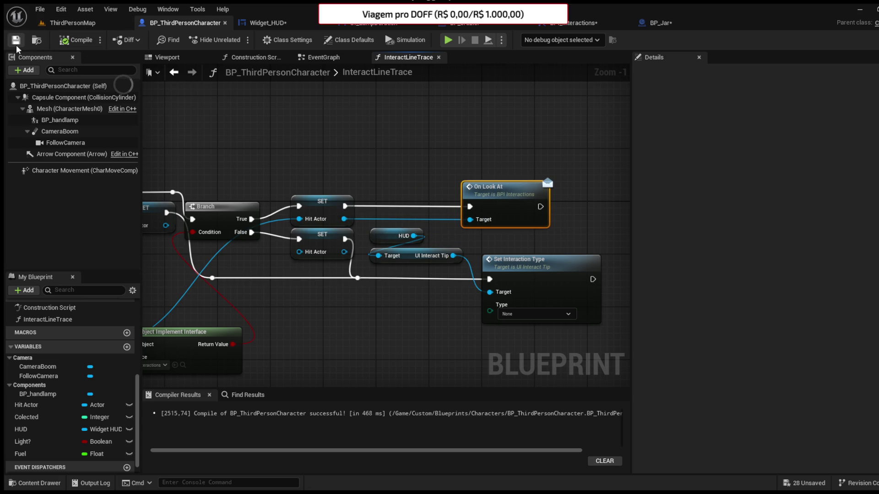
pyautogui.click(521, 25)
pyautogui.moveTo(359, 151); pyautogui.dragTo(344, 145)
pyautogui.click(365, 284)
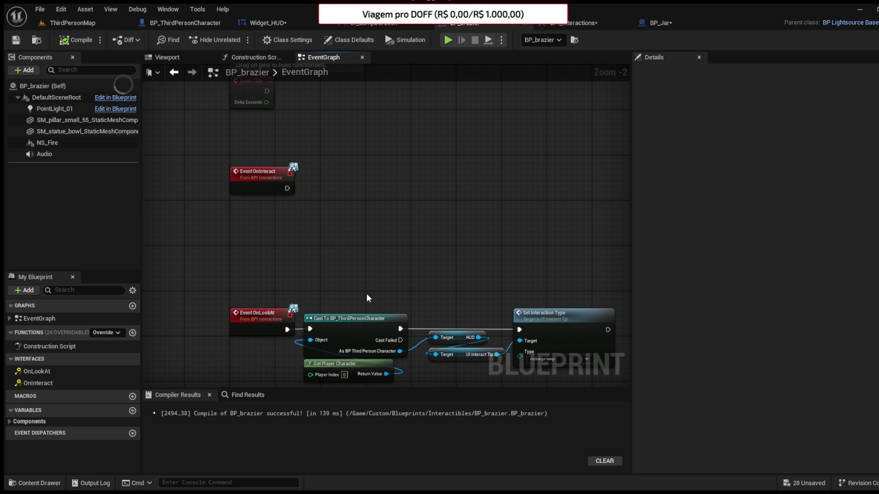
# Step: Duplicate the cast and Get Player Character nodes beside Event OnInteract
pyautogui.hotkey('ctrl', 'c')
pyautogui.hotkey('ctrl', 'v')
pyautogui.moveTo(287, 187)
pyautogui.mouseDown()
pyautogui.moveTo(339, 176)
pyautogui.moveTo(348, 186)
pyautogui.mouseUp()
pyautogui.click(405, 216)
# Step: Set the cast player character's Fuel to 1.0 after the cast, removing the stray Get Fuel
pyautogui.moveTo(401, 209); pyautogui.dragTo(419, 219)
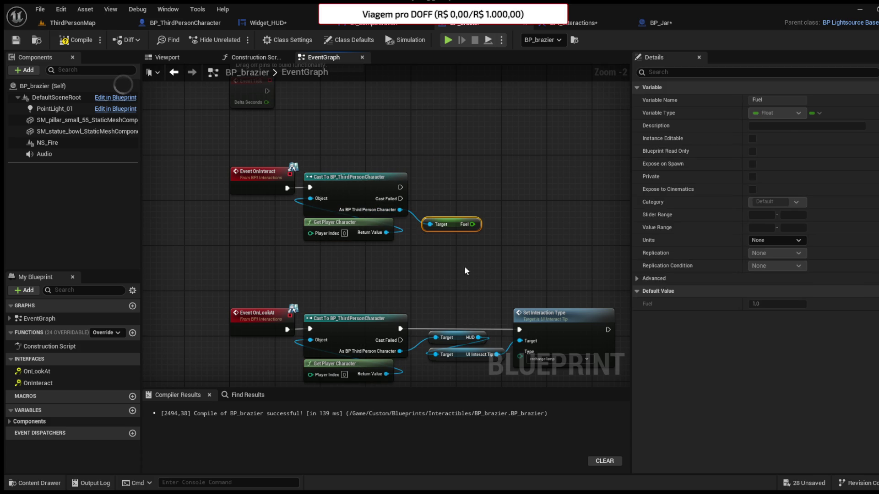
pyautogui.moveTo(469, 225); pyautogui.dragTo(491, 211)
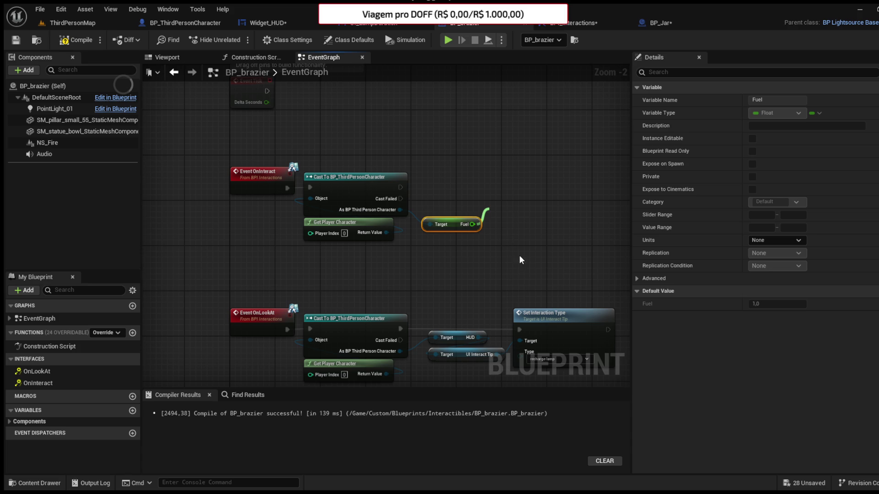
pyautogui.moveTo(526, 279); pyautogui.dragTo(513, 209)
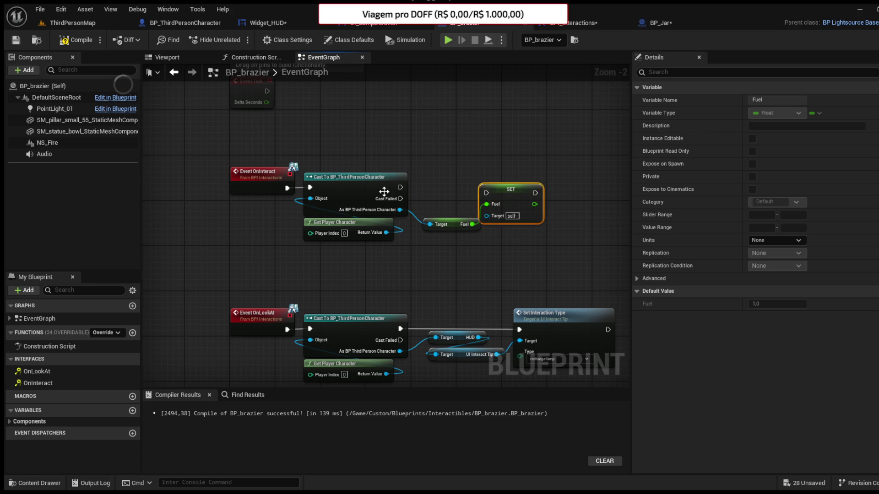
pyautogui.moveTo(400, 187)
pyautogui.mouseDown()
pyautogui.moveTo(486, 192)
pyautogui.moveTo(527, 184)
pyautogui.mouseUp()
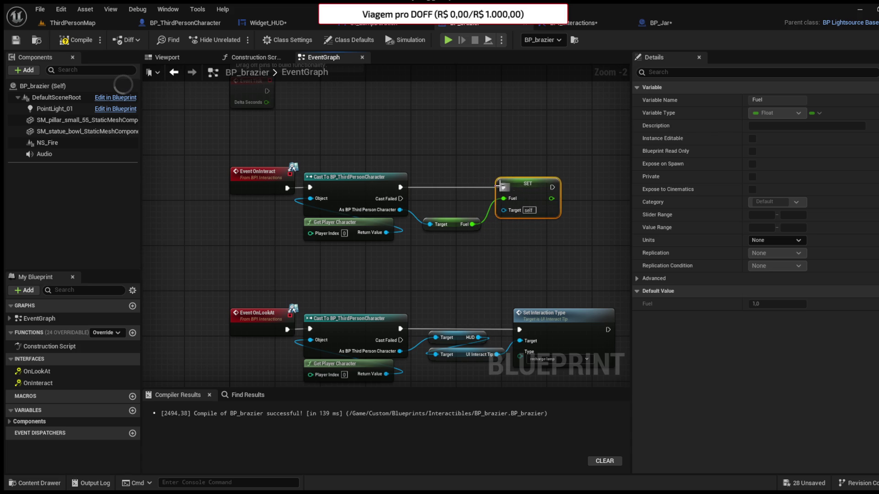
pyautogui.click(493, 201)
pyautogui.click(433, 222)
pyautogui.press('Delete')
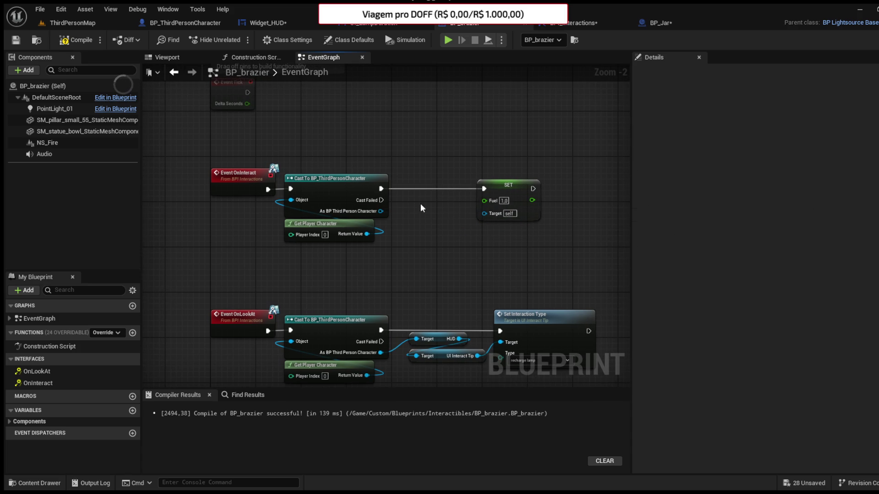
pyautogui.moveTo(381, 211); pyautogui.dragTo(495, 214)
pyautogui.moveTo(489, 190)
pyautogui.mouseDown()
pyautogui.moveTo(406, 189)
pyautogui.moveTo(410, 233)
pyautogui.mouseUp()
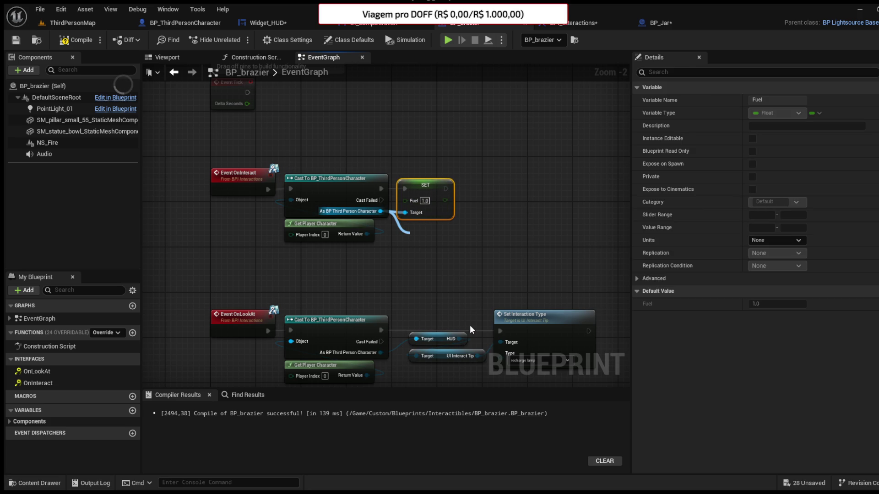
# Step: Call the HUD's Update Lamp with Fuel as In Percent, compile, and start a level playtest
pyautogui.click(458, 297)
pyautogui.moveTo(460, 237)
pyautogui.mouseDown()
pyautogui.moveTo(477, 236)
pyautogui.moveTo(494, 189)
pyautogui.moveTo(483, 195)
pyautogui.moveTo(500, 183)
pyautogui.mouseUp()
pyautogui.moveTo(445, 200); pyautogui.dragTo(489, 212)
pyautogui.click(71, 42)
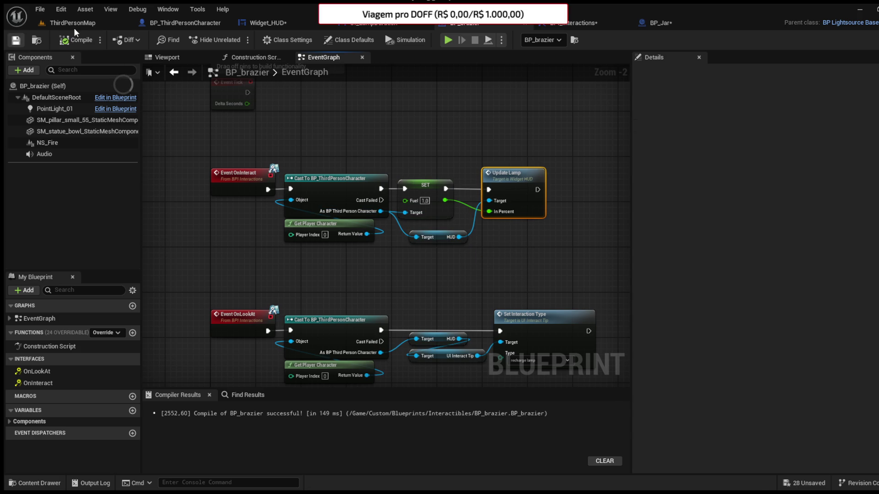
pyautogui.click(74, 23)
pyautogui.click(238, 40)
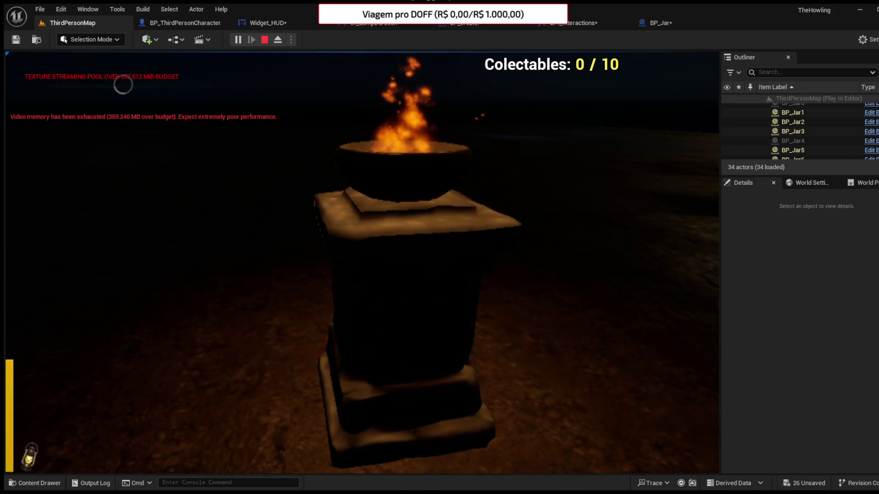
# Step: End the brazier playtest and bring InteractLineTrace's On Look At call into view
pyautogui.press('Escape')
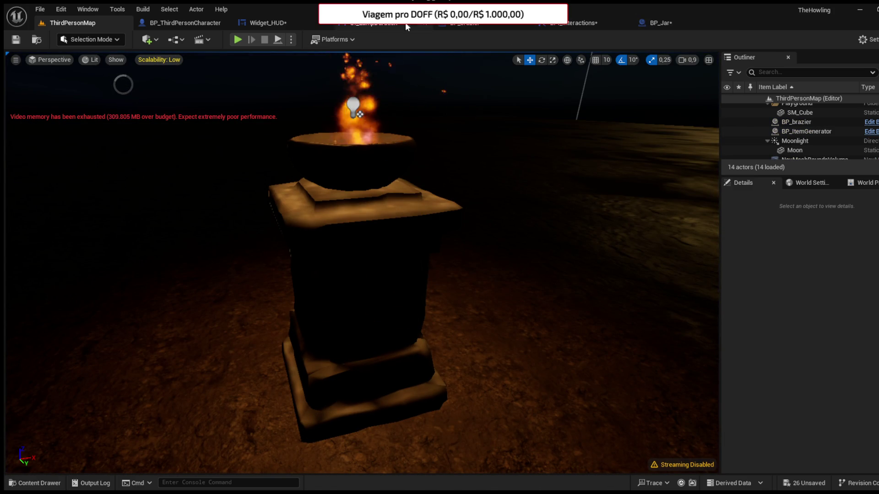
pyautogui.click(214, 25)
pyautogui.moveTo(561, 139)
pyautogui.mouseDown()
pyautogui.moveTo(398, 137)
pyautogui.moveTo(348, 118)
pyautogui.mouseUp()
# Step: Add a HUD getter and an Update Collectables call, then remove them again
pyautogui.click(27, 429)
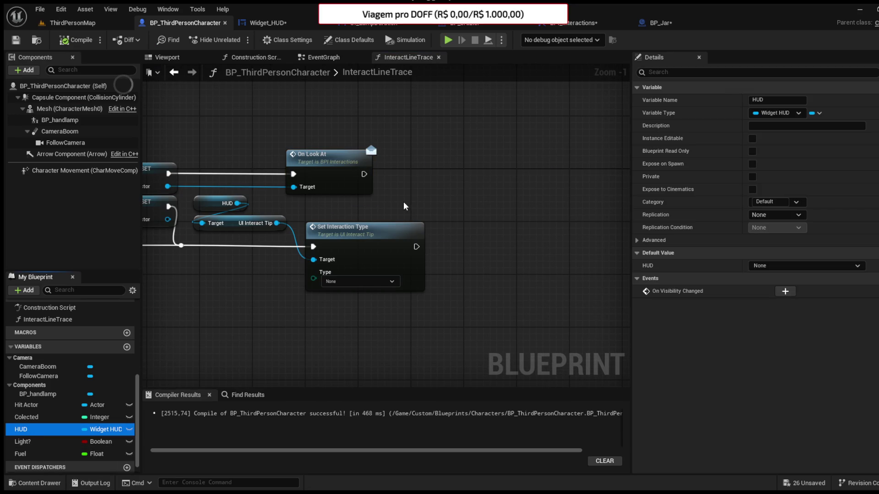
pyautogui.click(391, 176)
pyautogui.hotkey('ctrl', 'v')
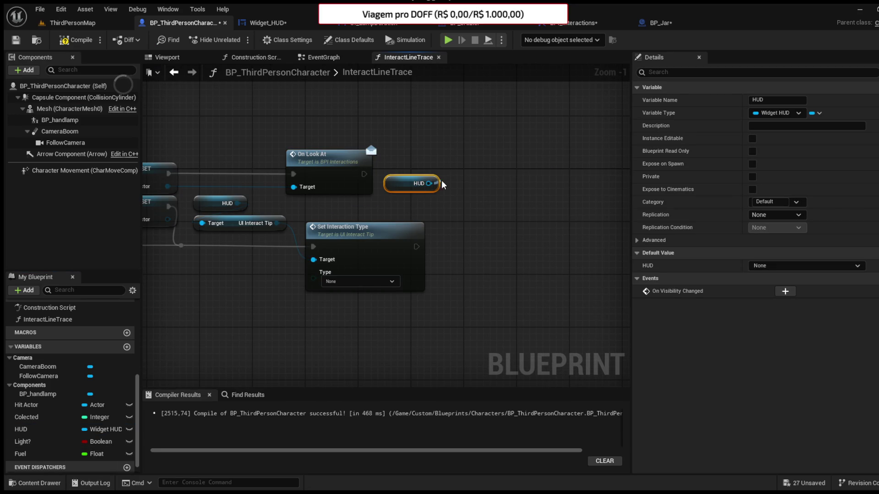
pyautogui.hotkey('ctrl', 'v')
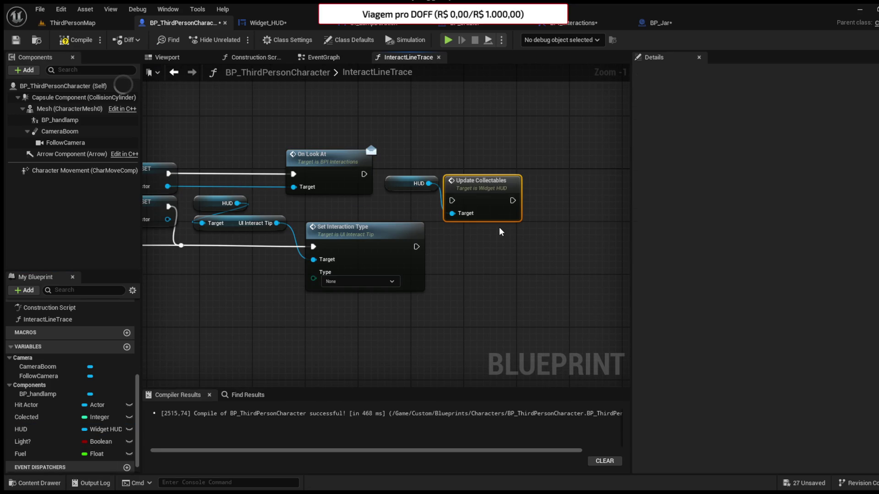
pyautogui.press('Delete')
pyautogui.hotkey('ctrl', 'z')
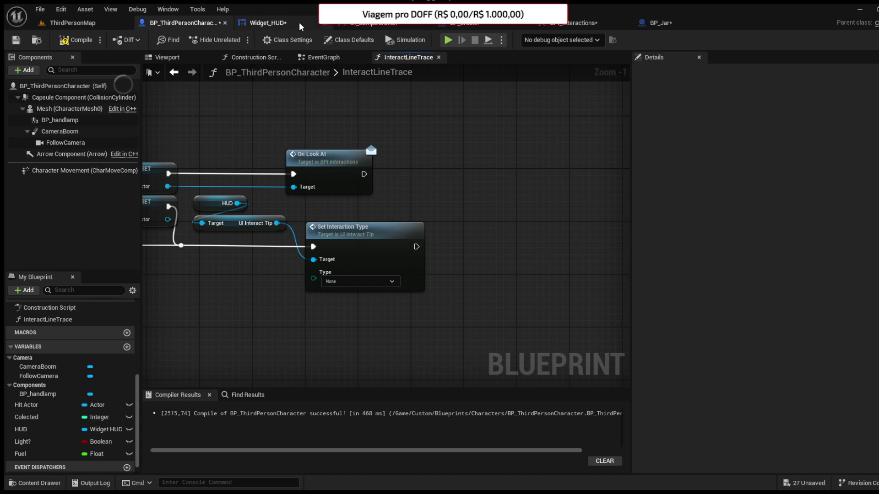
# Step: Inspect the On Look At interface definition, then return to BP_brazier's OnLookAt event chain
pyautogui.moveTo(394, 155); pyautogui.dragTo(474, 182)
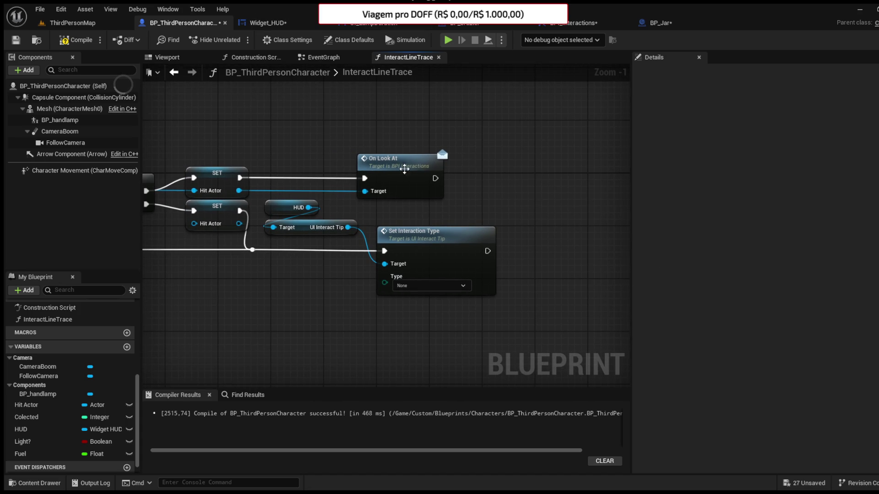
pyautogui.moveTo(402, 166)
pyautogui.mouseDown()
pyautogui.moveTo(512, 178)
pyautogui.moveTo(494, 180)
pyautogui.mouseUp()
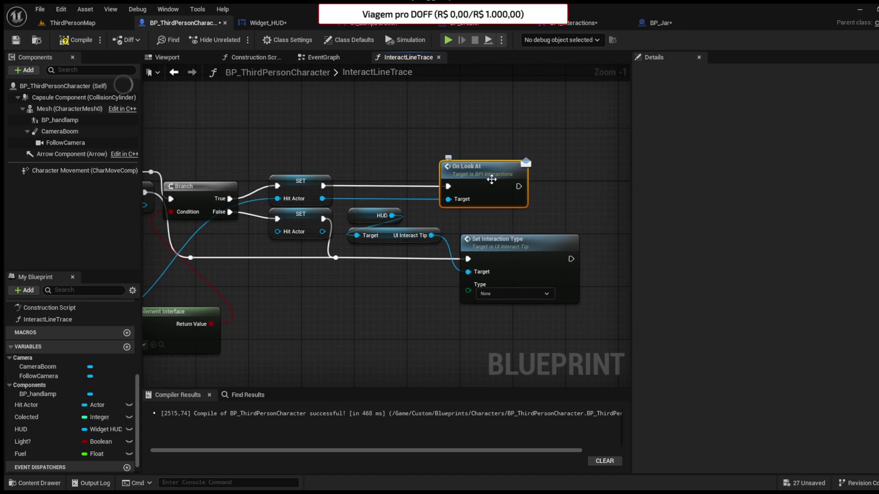
pyautogui.doubleClick(491, 180)
pyautogui.click(460, 30)
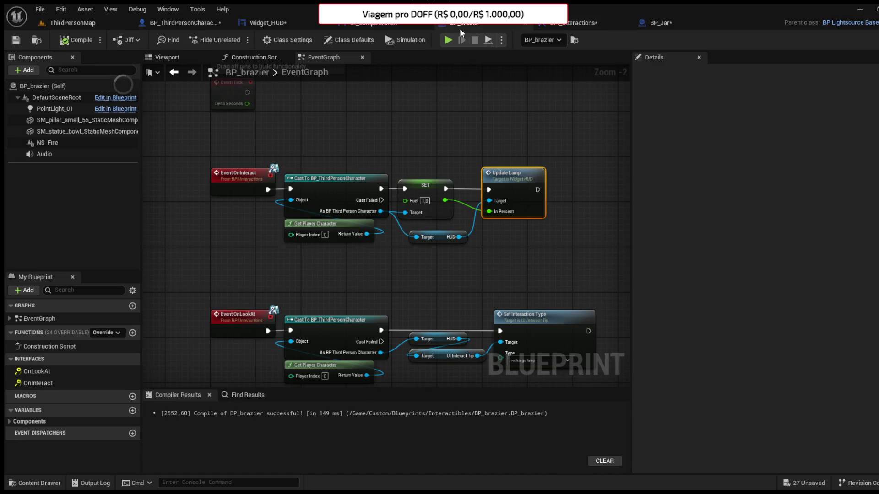
pyautogui.moveTo(357, 269)
pyautogui.mouseDown()
pyautogui.moveTo(355, 210)
pyautogui.moveTo(385, 190)
pyautogui.moveTo(359, 180)
pyautogui.mouseUp()
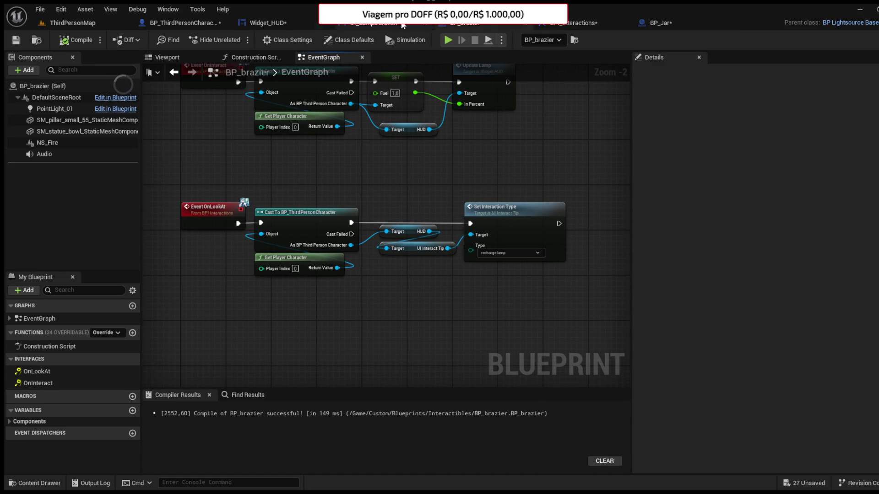
# Step: Open the UI_InteractTip widget blueprint's event graph from the Widgets folder
pyautogui.click(268, 23)
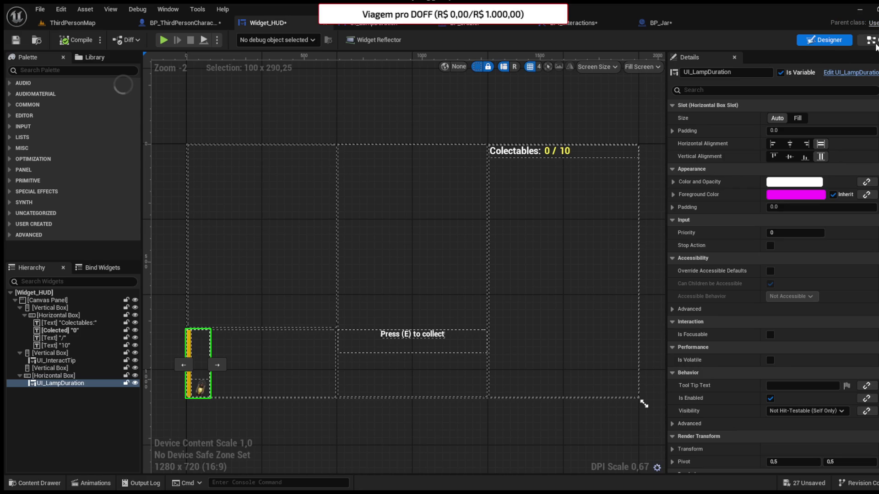
pyautogui.click(873, 41)
pyautogui.scroll(-6, 570, 167)
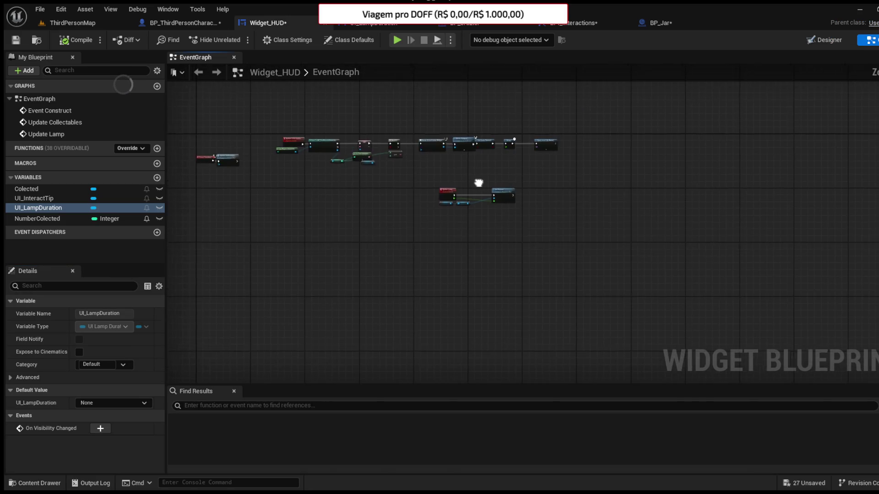
pyautogui.click(30, 484)
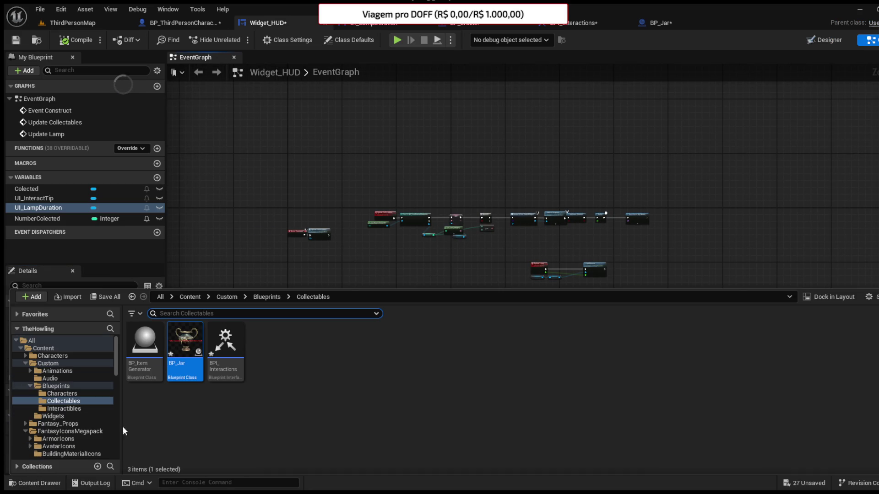
pyautogui.click(56, 417)
pyautogui.click(316, 372)
pyautogui.click(262, 360)
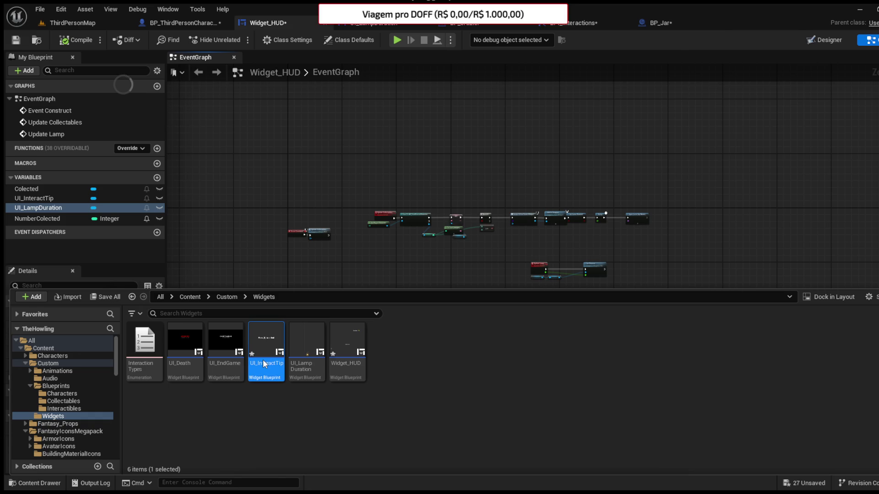
pyautogui.doubleClick(264, 364)
pyautogui.click(870, 40)
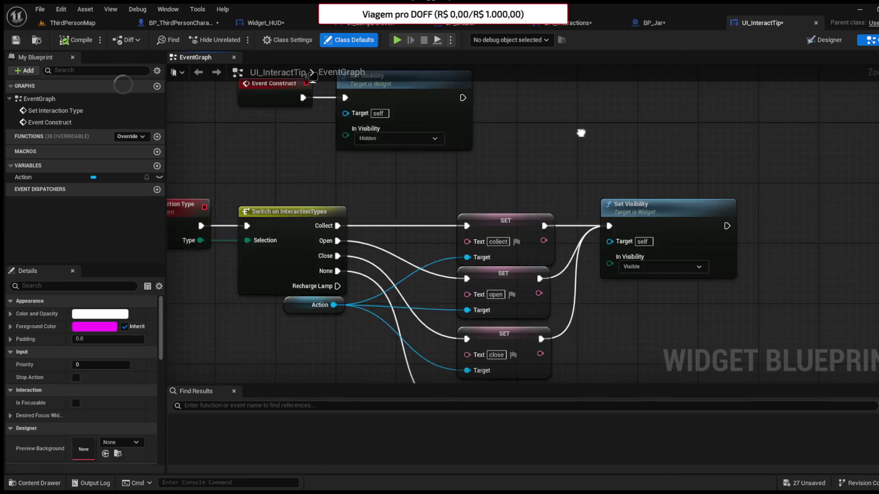
# Step: Duplicate the SET node for the Recharge Lamp case with its text set to 'recharge lamp'
pyautogui.moveTo(587, 302); pyautogui.dragTo(580, 369)
pyautogui.click(531, 190)
pyautogui.hotkey('ctrl', 'd')
pyautogui.moveTo(371, 106); pyautogui.dragTo(501, 221)
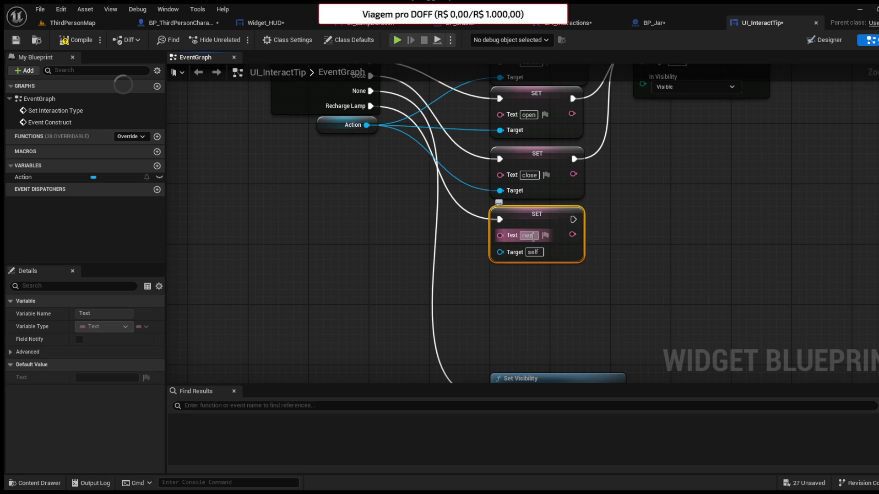
pyautogui.press('BackSpace')
pyautogui.press('BackSpace')
pyautogui.press('BackSpace')
pyautogui.write('rechar')
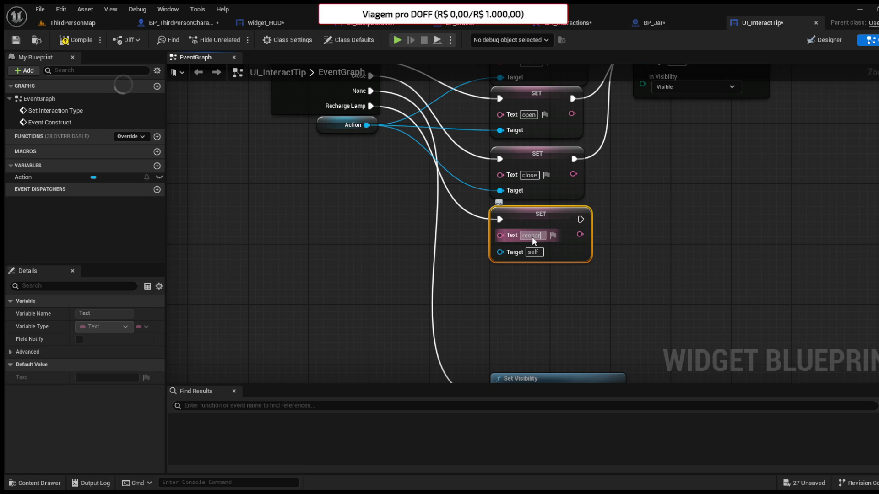
pyautogui.write('ge lamp')
pyautogui.press('Return')
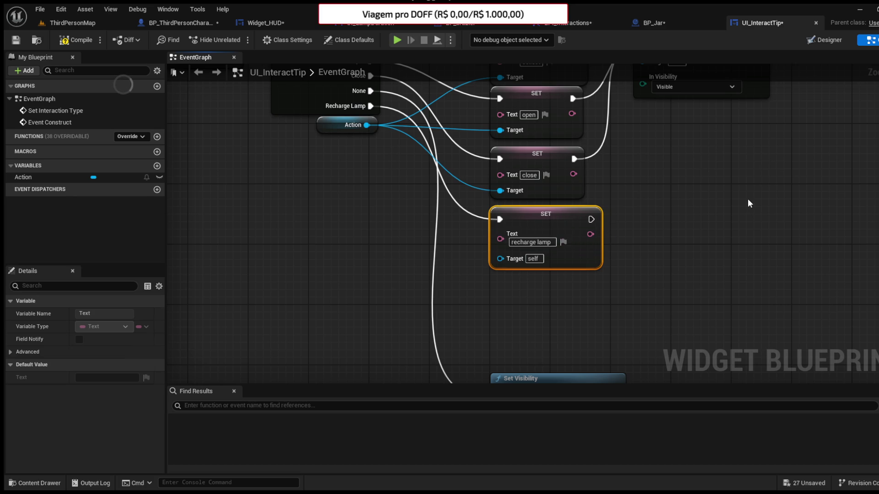
# Step: Wire the recharge-lamp SET into Set Visibility and Action, then play-test ThirdPersonMap
pyautogui.moveTo(675, 171); pyautogui.dragTo(611, 284)
pyautogui.moveTo(526, 332)
pyautogui.mouseDown()
pyautogui.moveTo(595, 163)
pyautogui.moveTo(577, 158)
pyautogui.mouseUp()
pyautogui.moveTo(302, 239)
pyautogui.mouseDown()
pyautogui.moveTo(466, 382)
pyautogui.moveTo(432, 197)
pyautogui.mouseUp()
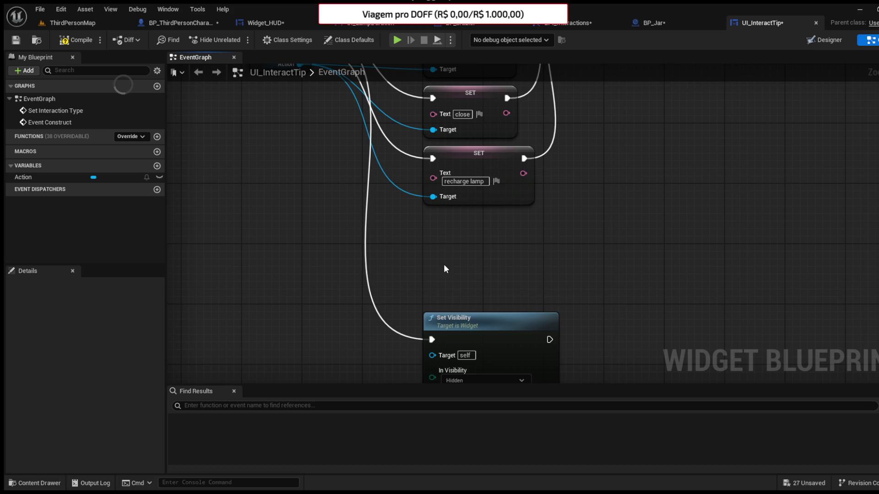
pyautogui.moveTo(489, 351); pyautogui.dragTo(489, 278)
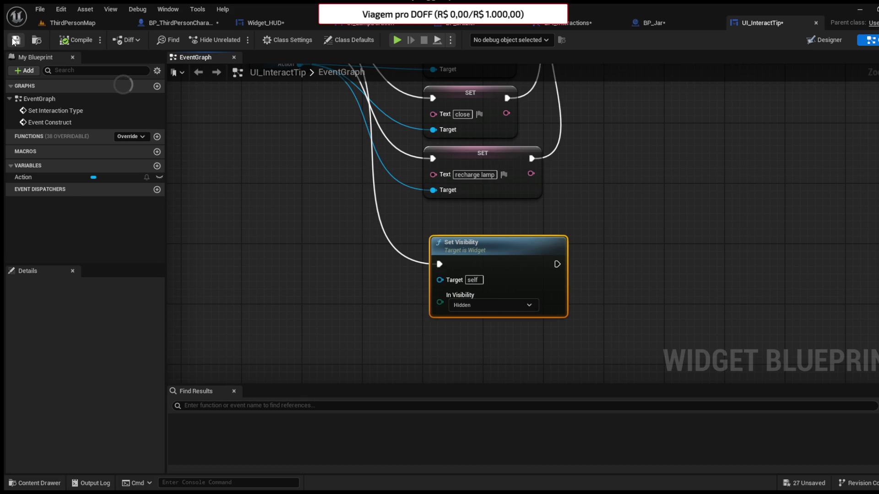
pyautogui.click(78, 18)
pyautogui.click(238, 40)
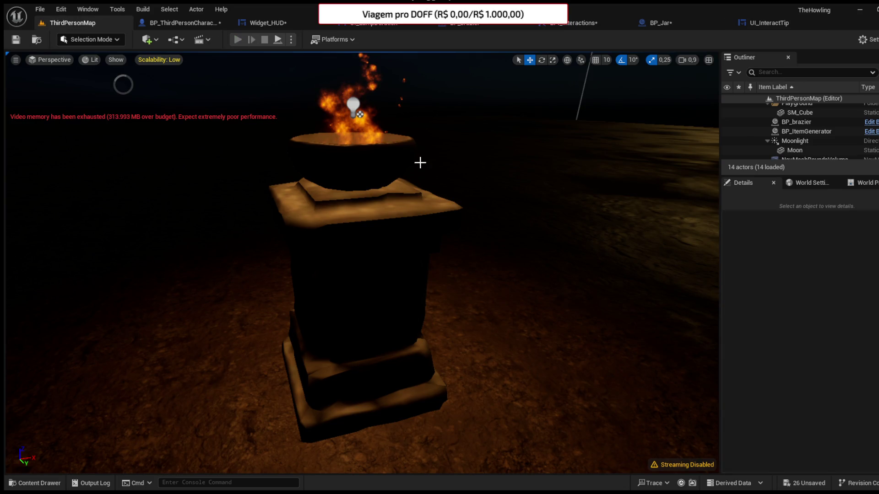
pyautogui.press('w')
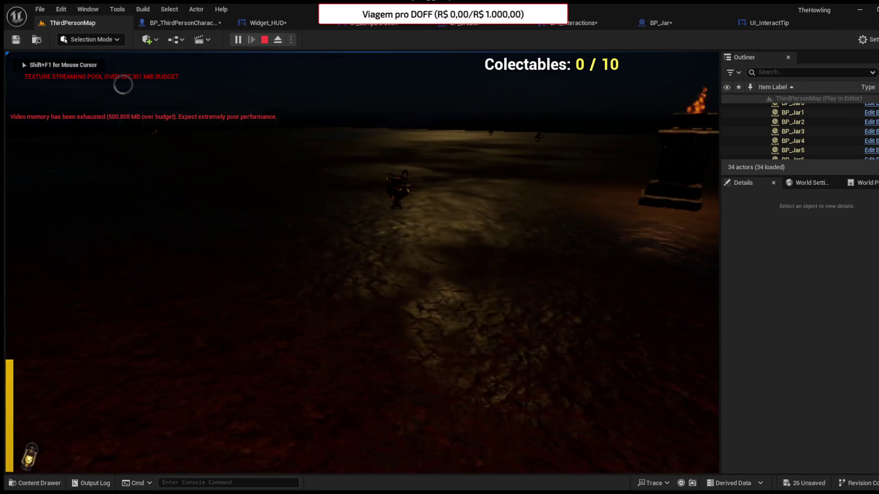
pyautogui.moveTo(362, 261)
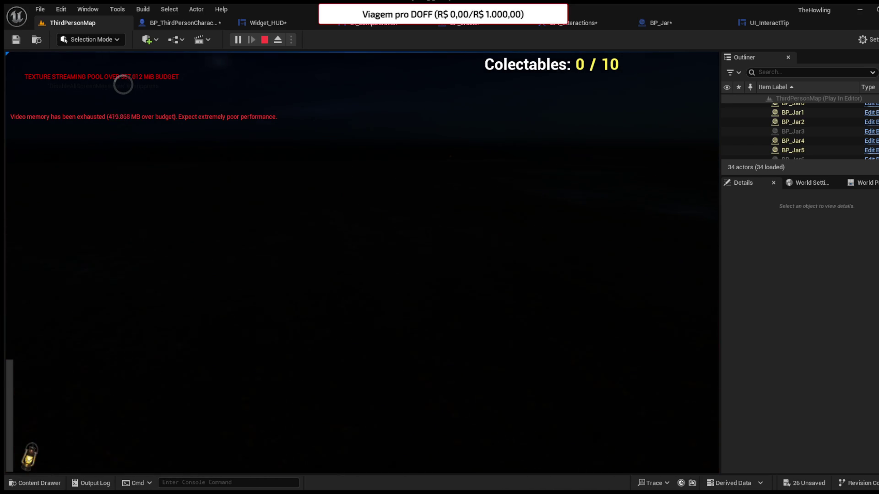
pyautogui.press('Escape')
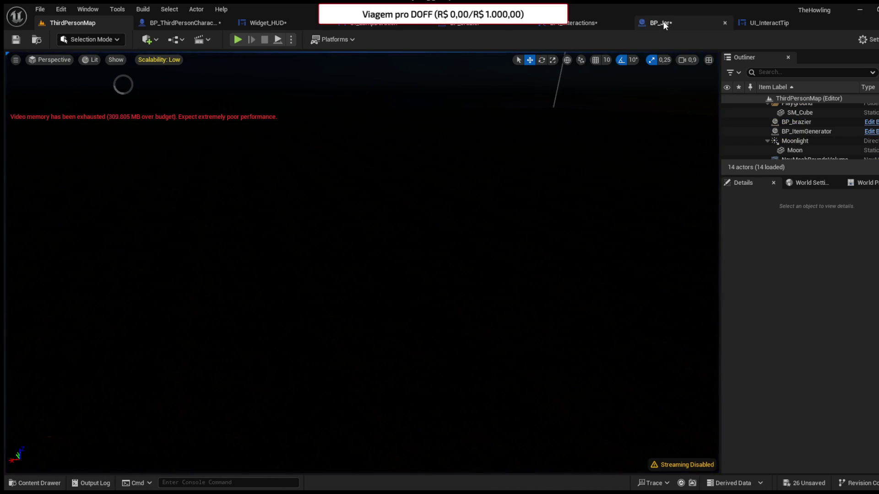
# Step: In BP_Jar, move Destroy Actor to run right after Update Collectables, then play-test the map
pyautogui.click(662, 23)
pyautogui.moveTo(397, 131)
pyautogui.mouseDown()
pyautogui.moveTo(489, 195)
pyautogui.moveTo(242, 199)
pyautogui.moveTo(436, 161)
pyautogui.moveTo(287, 179)
pyautogui.mouseUp()
pyautogui.moveTo(439, 200); pyautogui.dragTo(436, 249)
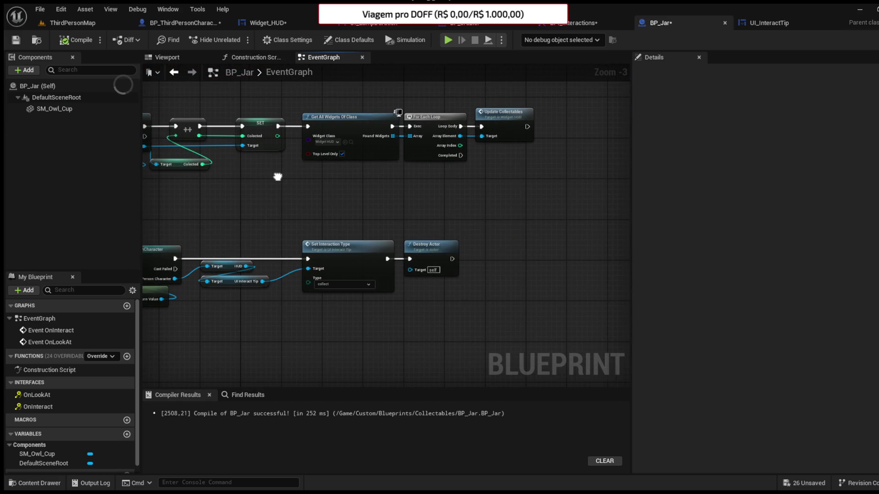
pyautogui.hotkey('ctrl', 'd')
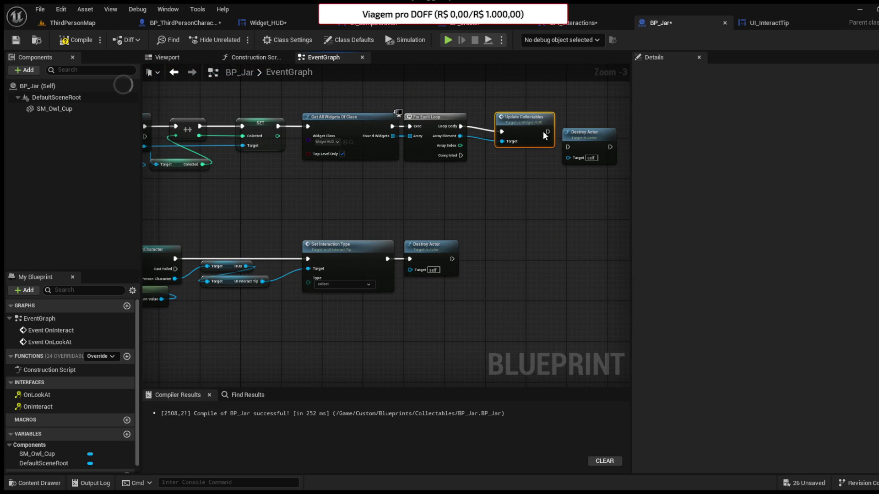
pyautogui.moveTo(528, 127); pyautogui.dragTo(567, 146)
pyautogui.moveTo(589, 153)
pyautogui.mouseDown()
pyautogui.moveTo(577, 123)
pyautogui.moveTo(568, 129)
pyautogui.mouseUp()
pyautogui.click(435, 257)
pyautogui.press('Delete')
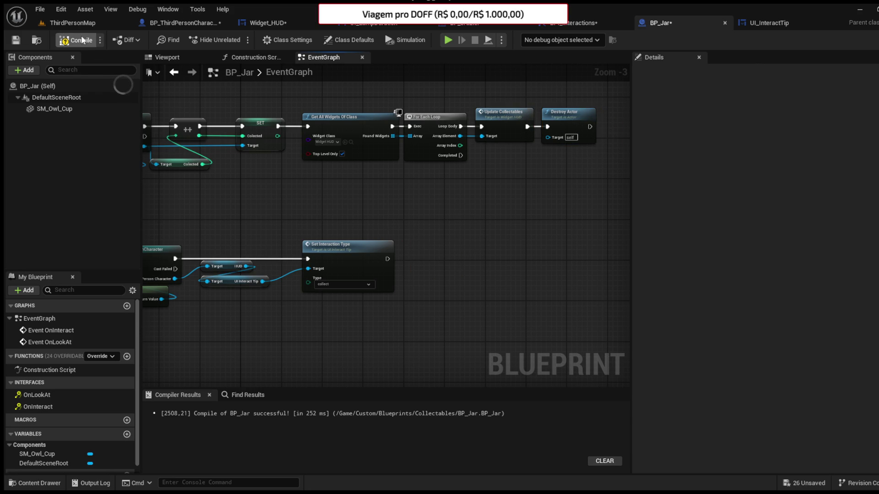
pyautogui.click(81, 23)
pyautogui.click(252, 64)
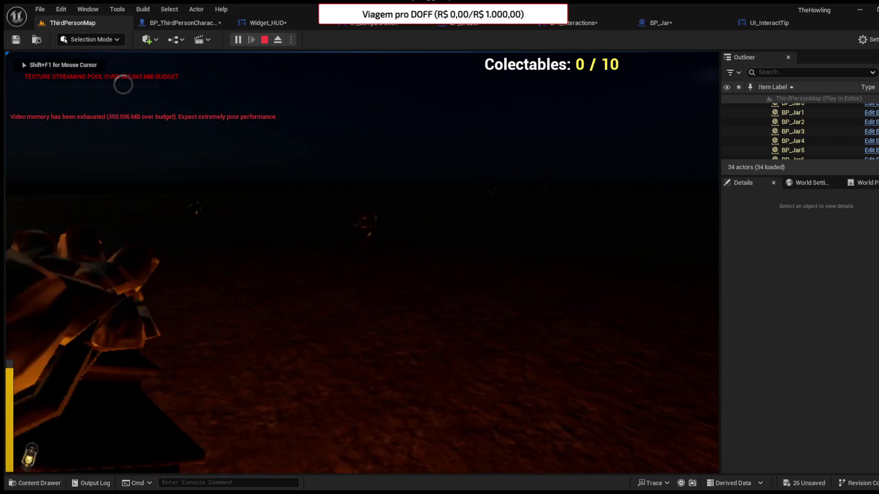
# Step: Collect the first jar and recharge the lamp at the brazier
pyautogui.press('e')
pyautogui.press('w')
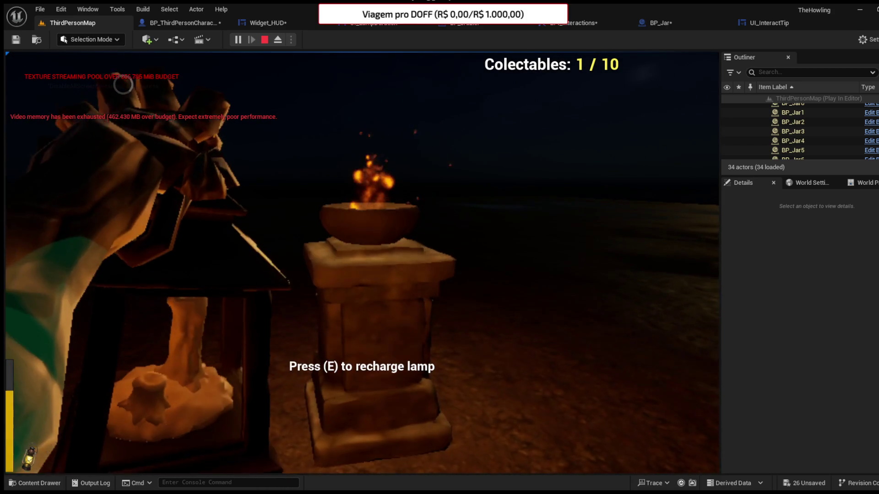
pyautogui.press('e')
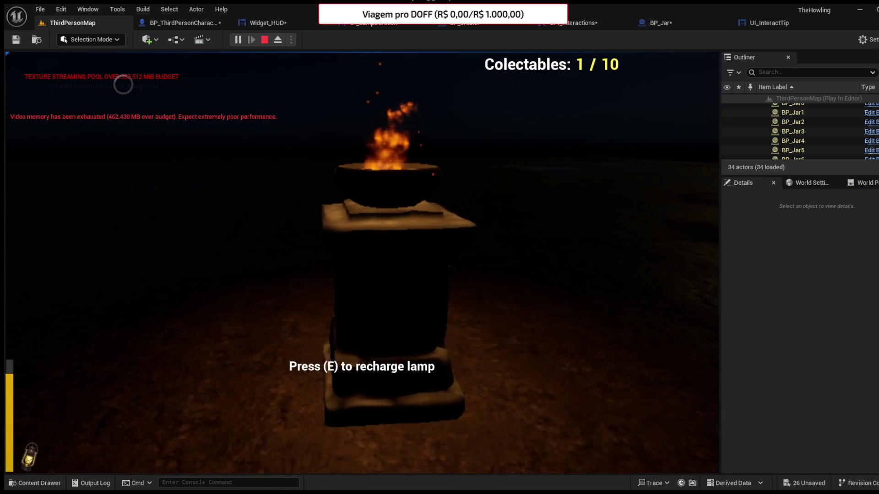
pyautogui.press('e')
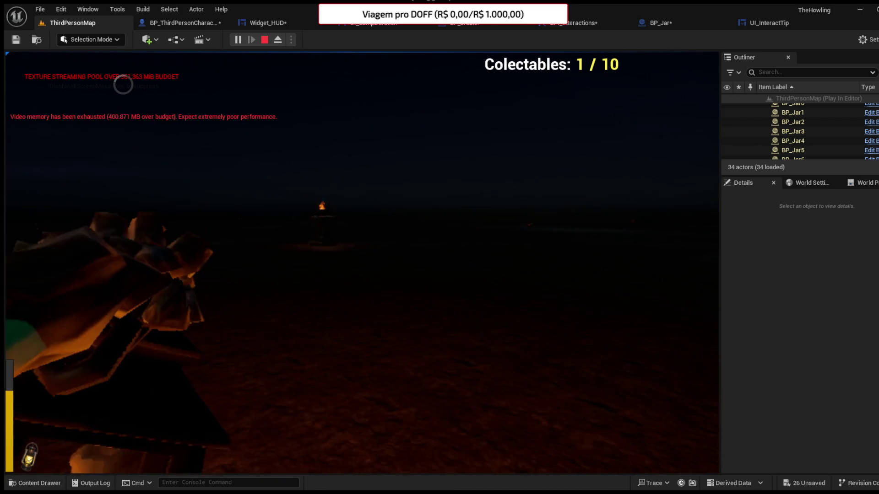
pyautogui.press('w')
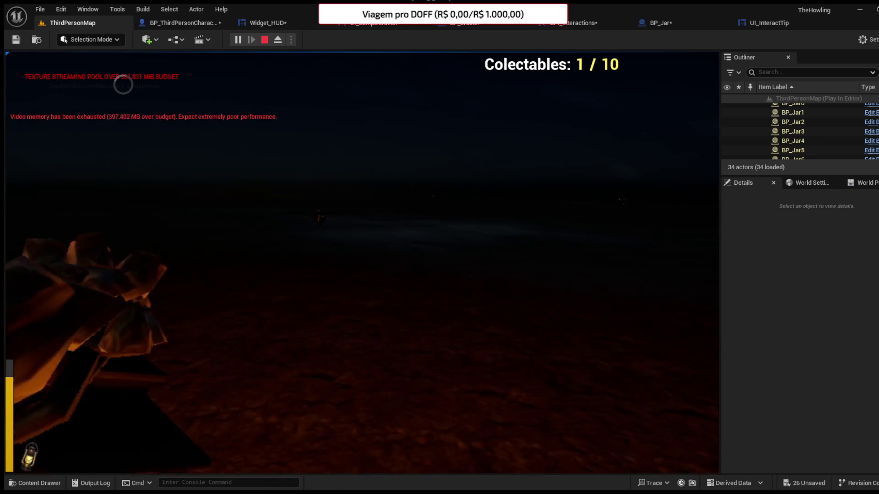
# Step: Collect jars up to 4 / 10, recharge at the brazier again, and stop the play-test
pyautogui.press('e')
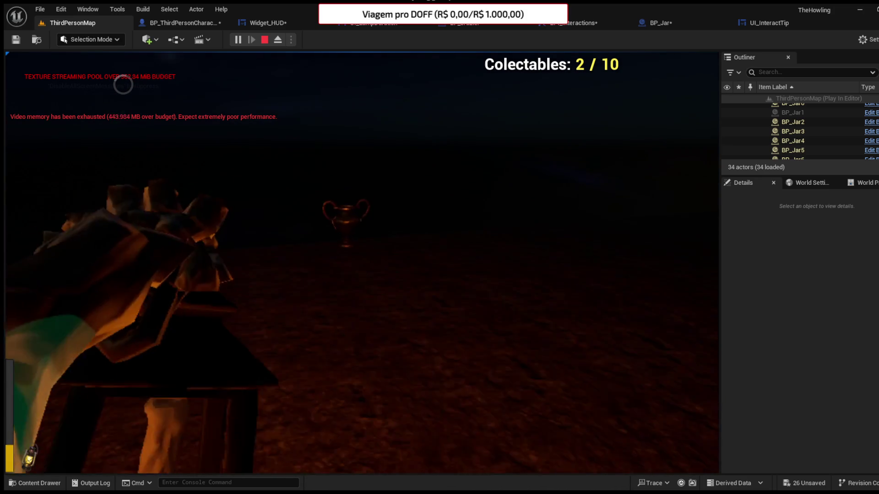
pyautogui.press('e')
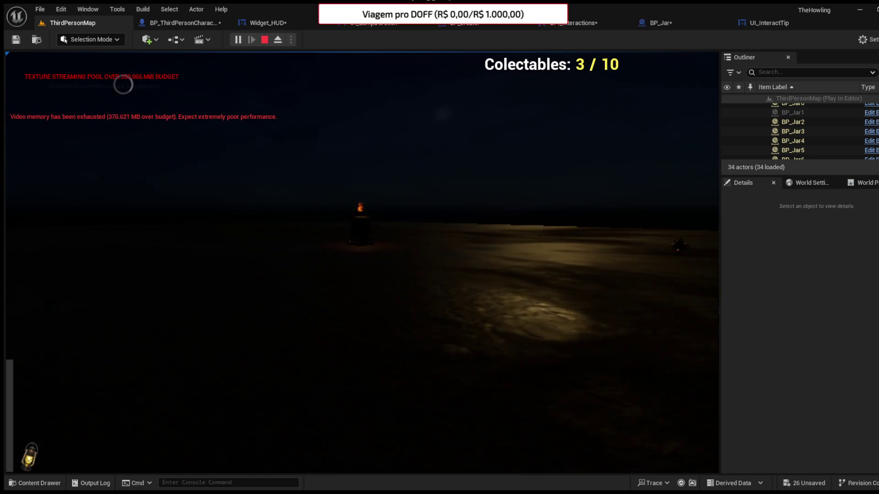
pyautogui.press('w')
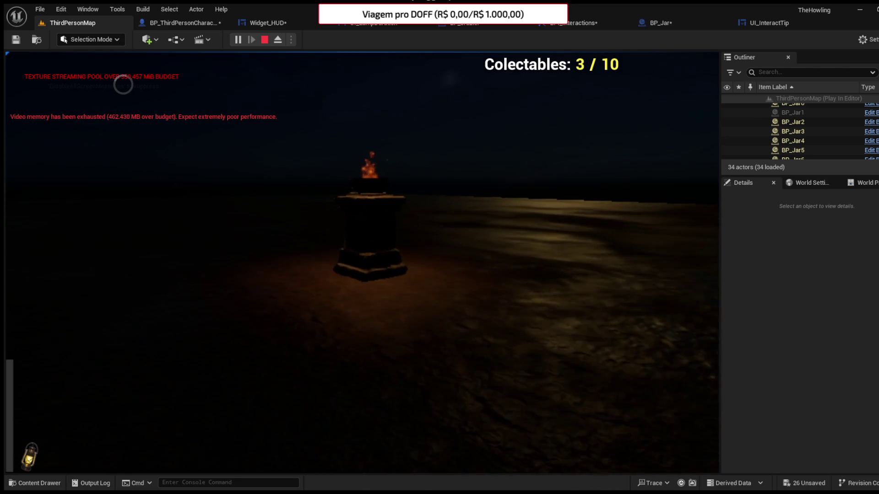
pyautogui.press('e')
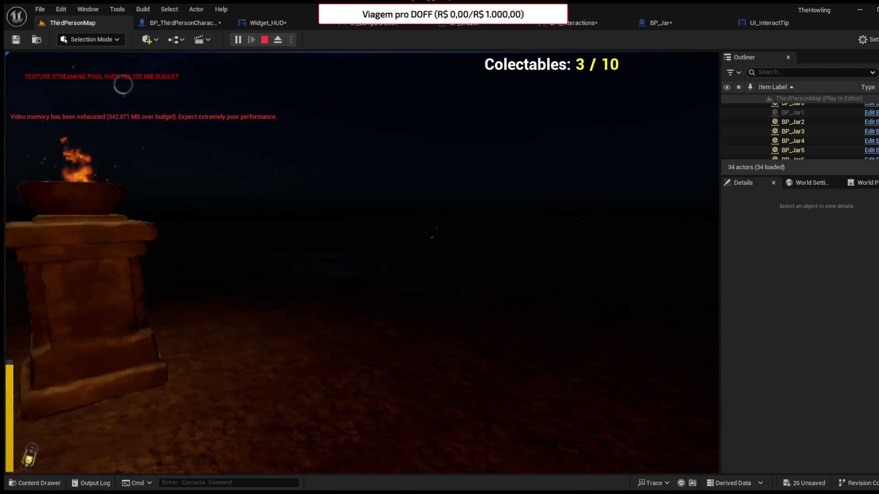
pyautogui.press('e')
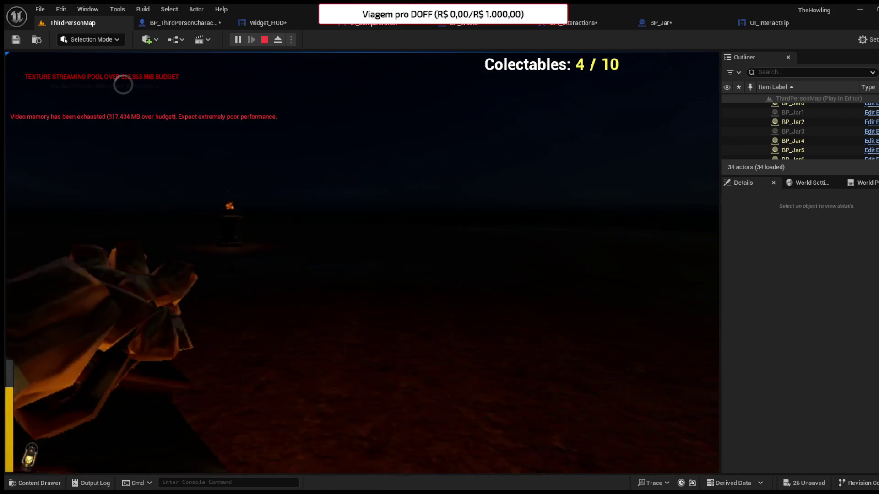
pyautogui.press('w')
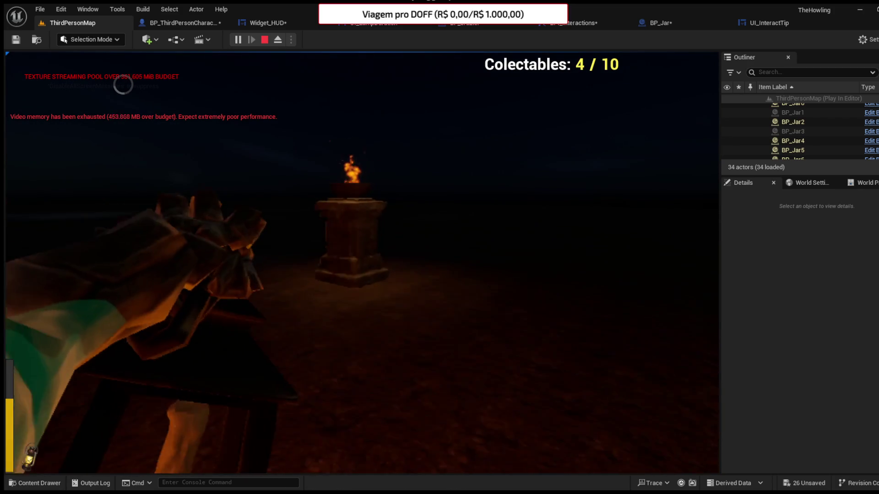
pyautogui.press('Escape')
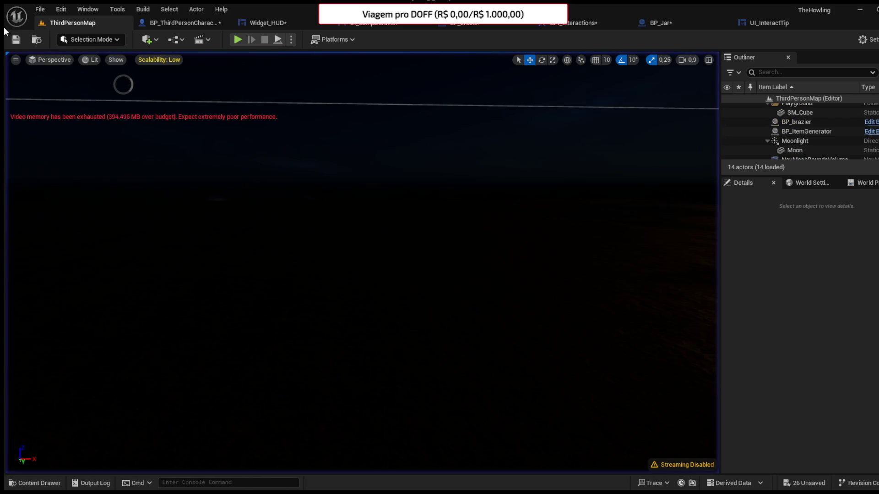
# Step: Save BP_ThirdPersonCharacter and bring up its component viewport
pyautogui.click(181, 22)
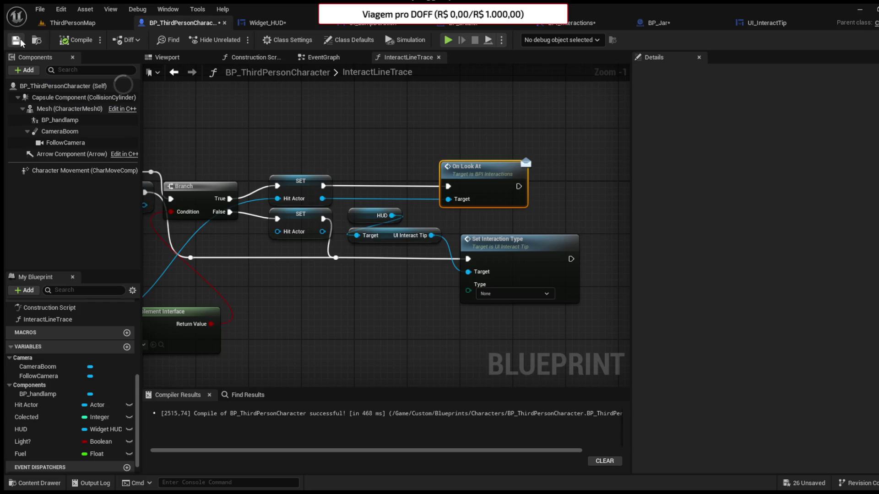
pyautogui.click(20, 38)
pyautogui.click(70, 23)
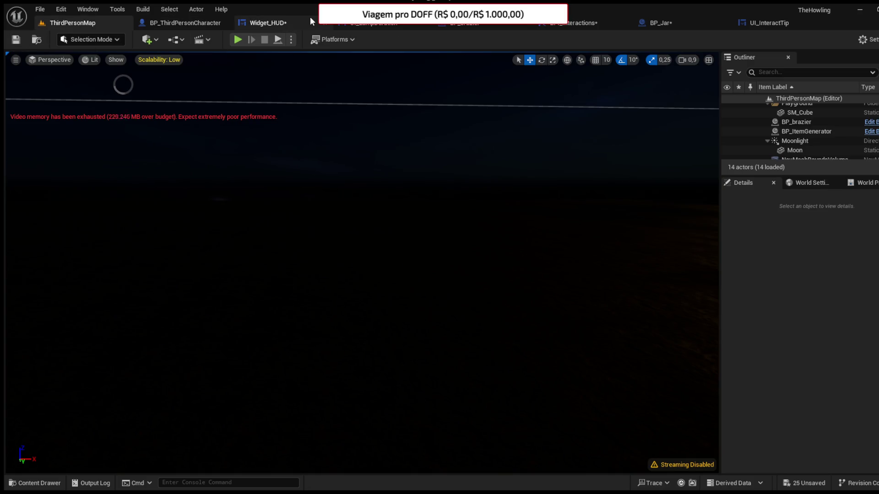
pyautogui.click(298, 21)
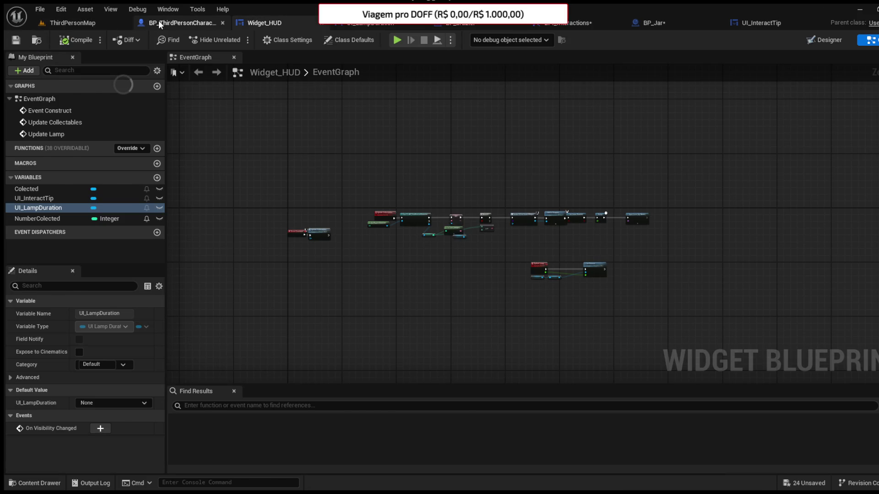
pyautogui.click(158, 22)
pyautogui.click(167, 59)
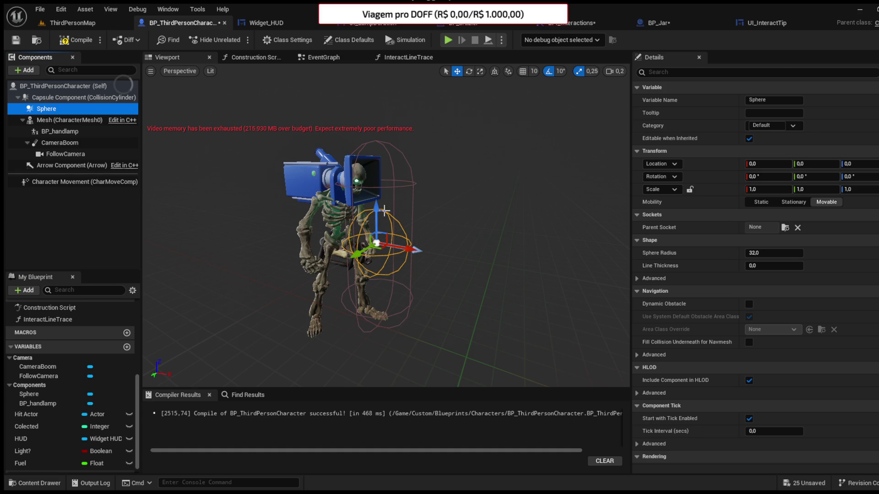
# Step: Set the sphere component's radius to 300 and compile
pyautogui.click(755, 252)
pyautogui.moveTo(755, 252); pyautogui.dragTo(801, 252)
pyautogui.moveTo(412, 274); pyautogui.dragTo(321, 268)
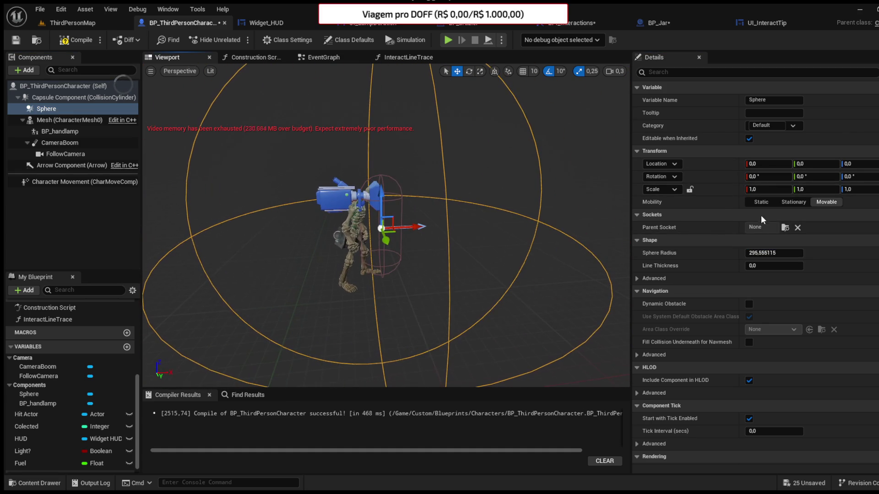
pyautogui.moveTo(769, 253); pyautogui.dragTo(758, 253)
pyautogui.write('300')
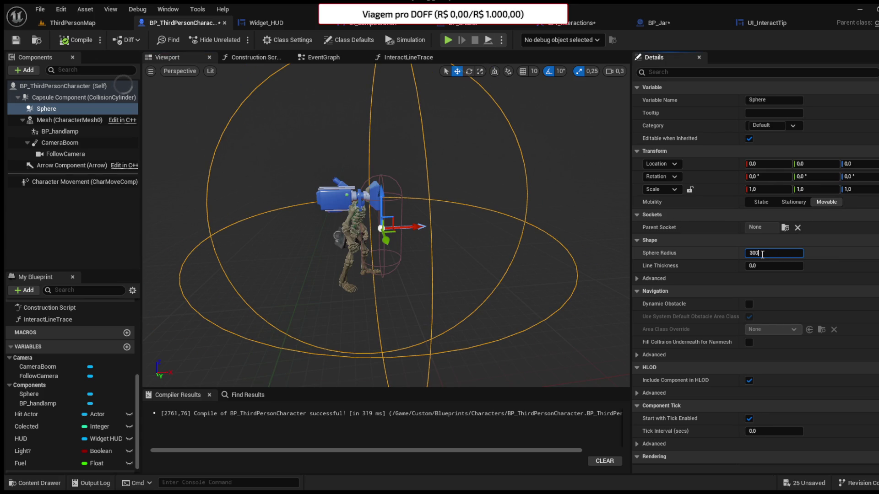
pyautogui.press('Return')
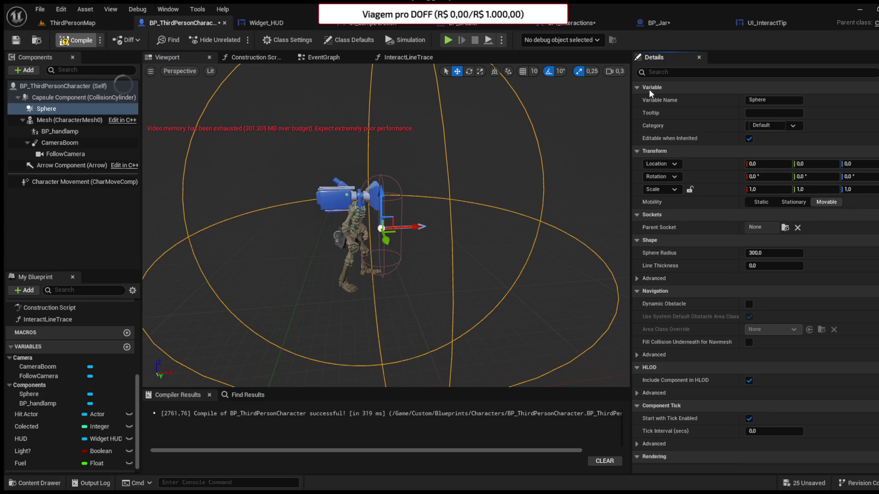
pyautogui.press('F7')
# Step: Rename the sphere component to Lamp Radius and save the blueprint
pyautogui.click(781, 101)
pyautogui.write('Lamp Radius')
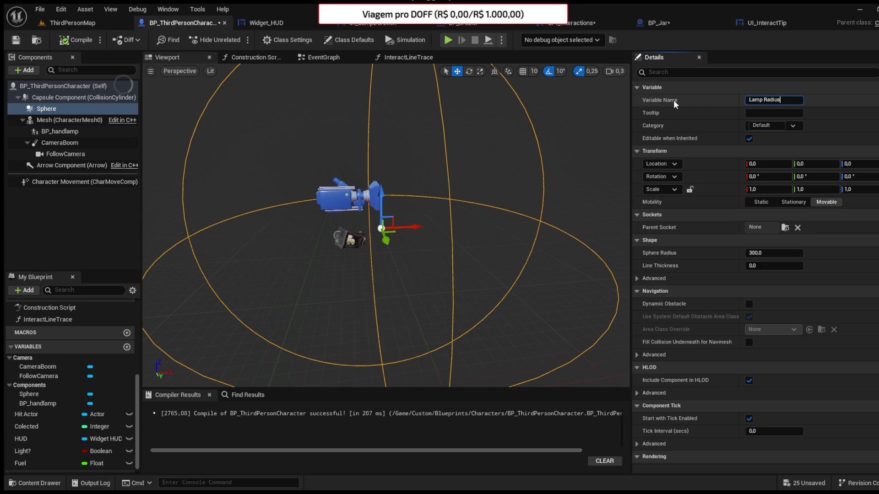
pyautogui.press('Return')
pyautogui.click(15, 40)
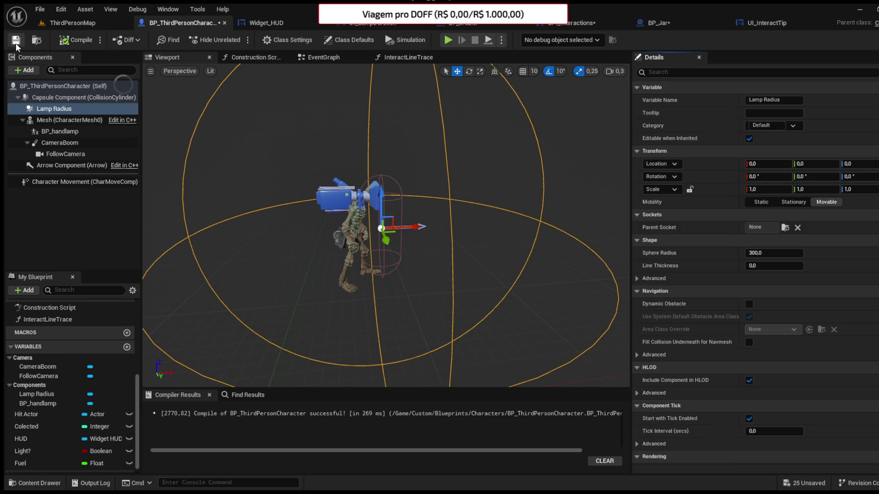
pyautogui.click(330, 61)
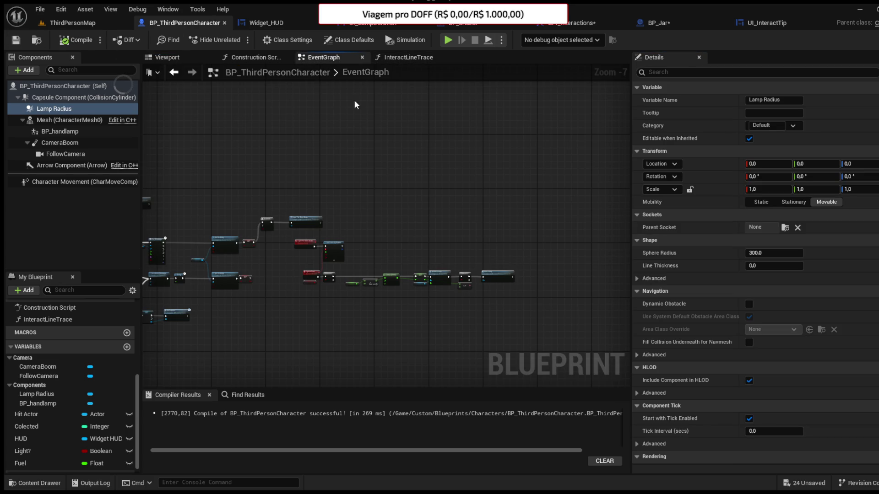
# Step: Cast the Lamp Radius begin-overlap Other Actor to BP_Wolf, then compile and save
pyautogui.moveTo(445, 195); pyautogui.dragTo(438, 224)
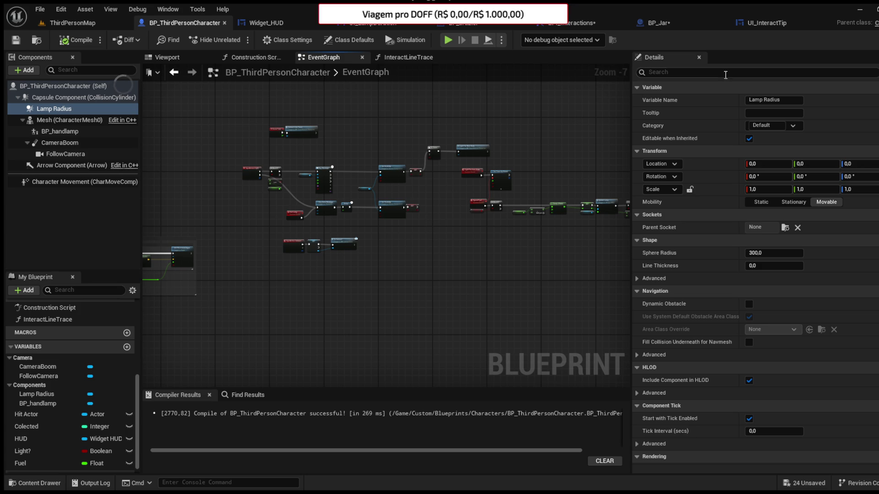
pyautogui.moveTo(511, 123)
pyautogui.mouseDown()
pyautogui.moveTo(418, 143)
pyautogui.moveTo(438, 111)
pyautogui.mouseUp()
pyautogui.scroll(-1, 62, 399)
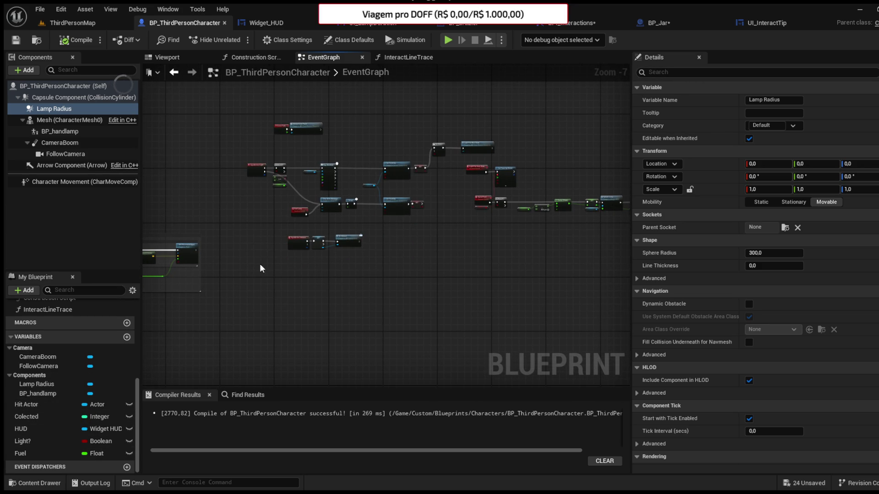
pyautogui.moveTo(339, 264); pyautogui.dragTo(399, 211)
pyautogui.scroll(1, 388, 223)
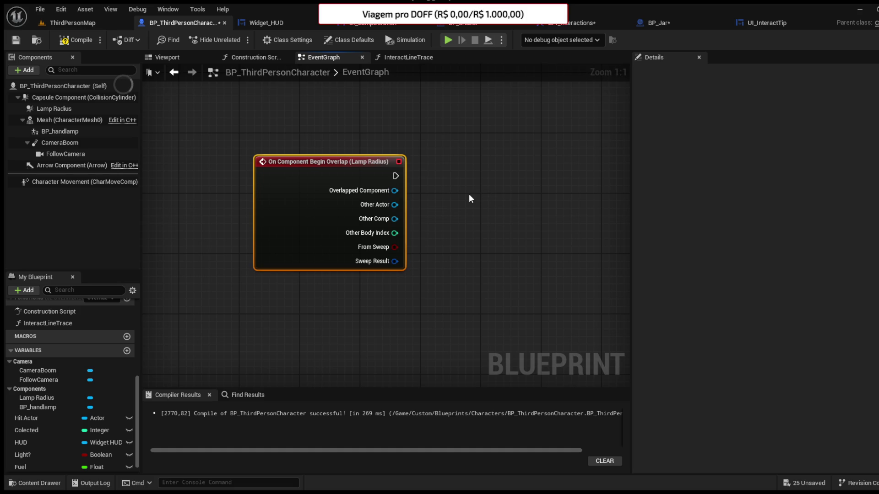
pyautogui.moveTo(344, 201)
pyautogui.mouseDown()
pyautogui.moveTo(374, 200)
pyautogui.moveTo(413, 168)
pyautogui.mouseUp()
pyautogui.moveTo(470, 190); pyautogui.dragTo(404, 191)
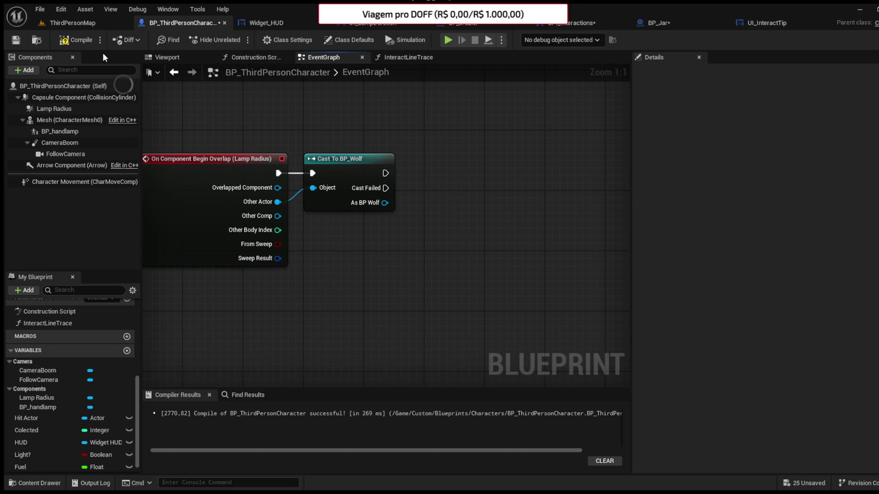
pyautogui.click(17, 42)
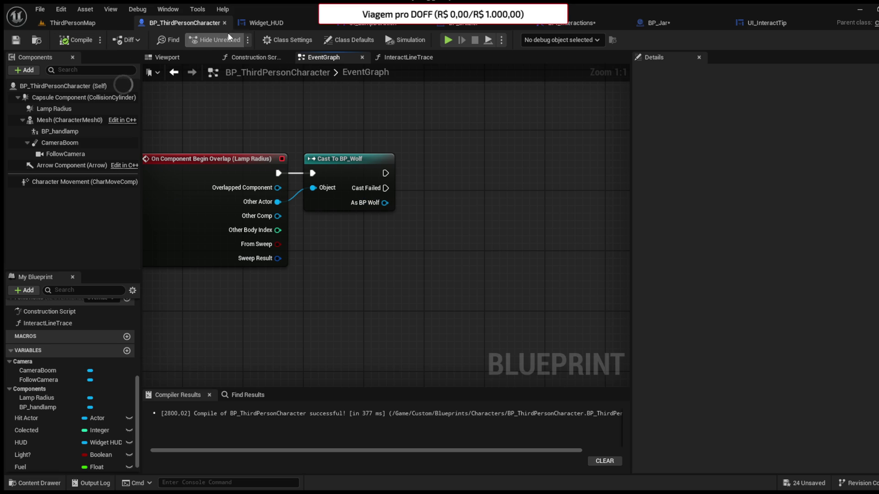
pyautogui.click(323, 23)
# Step: Close the UI_LampDuration, BP_brazier, BPI_Interactions, UI_InteractTip and other extra documents
pyautogui.click(322, 23)
pyautogui.click(323, 26)
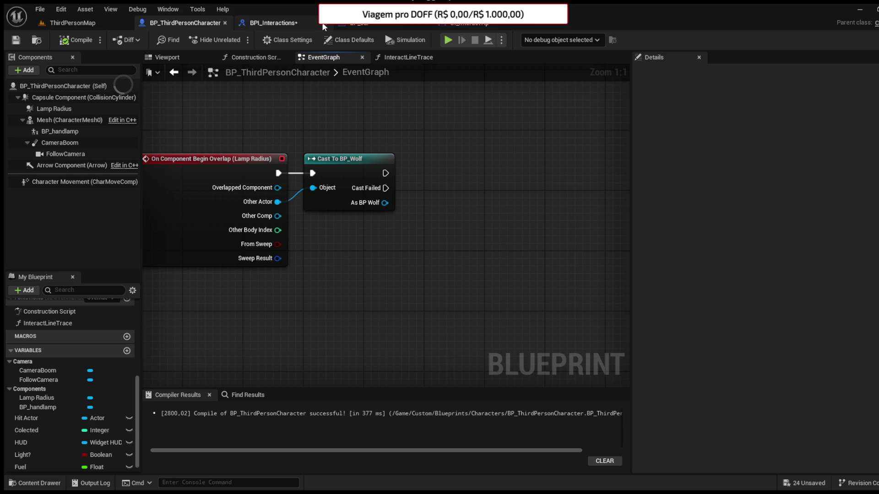
pyautogui.click(324, 26)
pyautogui.click(323, 27)
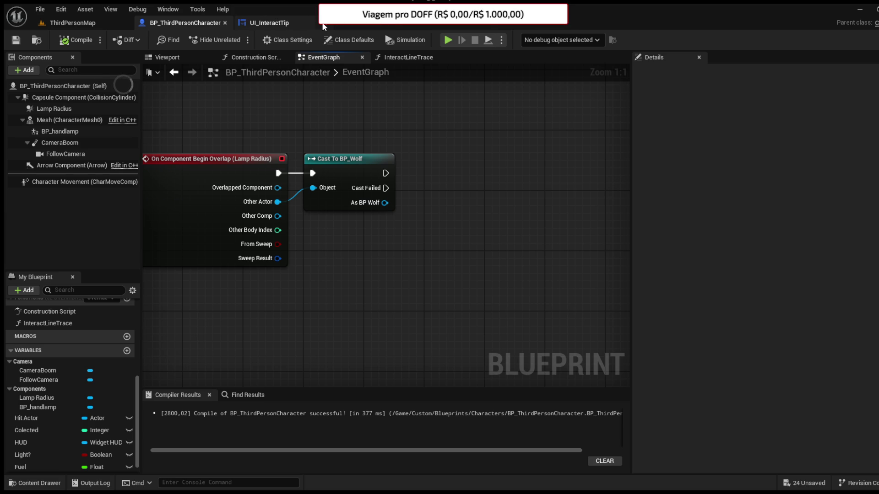
pyautogui.click(324, 25)
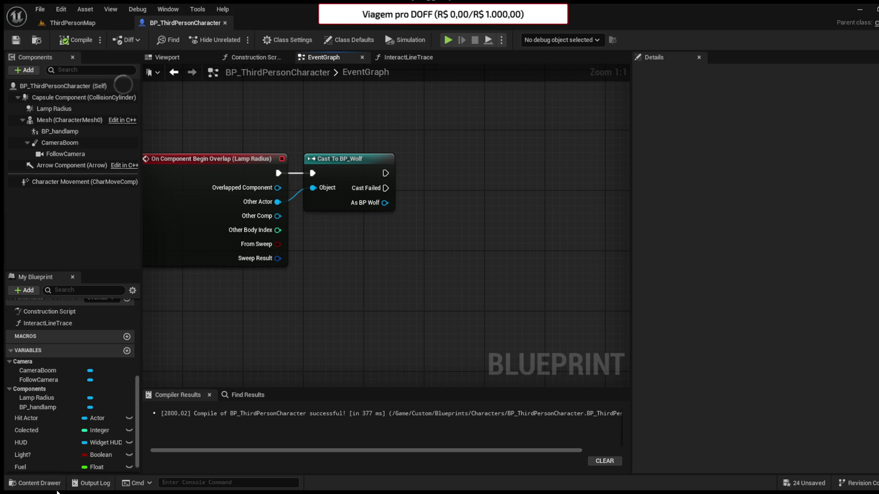
# Step: Open BP_Wolf from Custom > Blueprints > Characters in the content browser
pyautogui.click(39, 483)
pyautogui.click(398, 390)
pyautogui.click(117, 367)
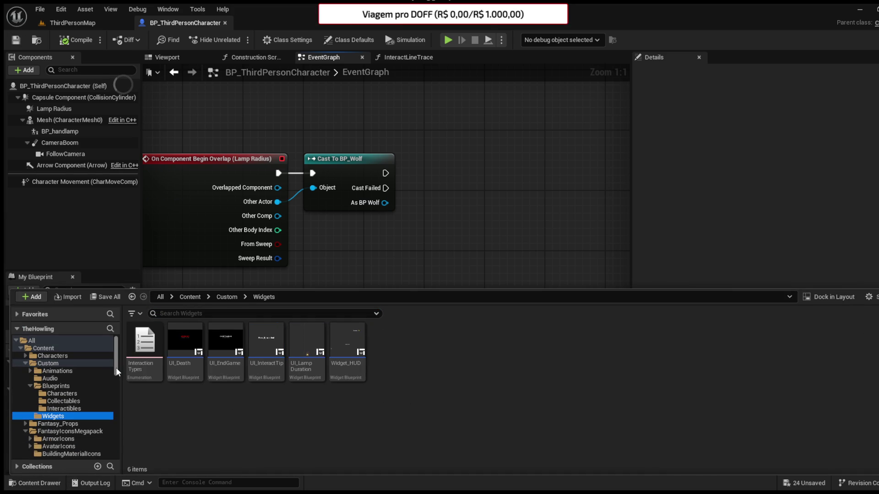
pyautogui.click(25, 364)
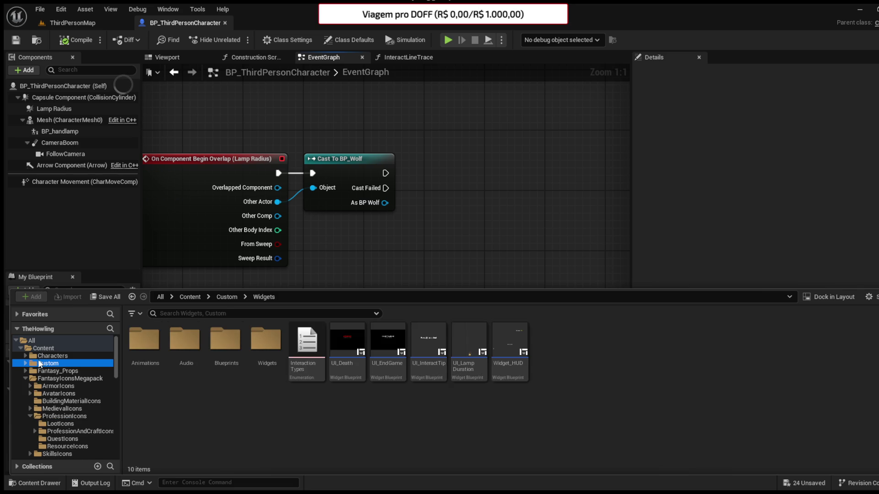
pyautogui.doubleClick(220, 351)
pyautogui.doubleClick(158, 351)
pyautogui.doubleClick(189, 351)
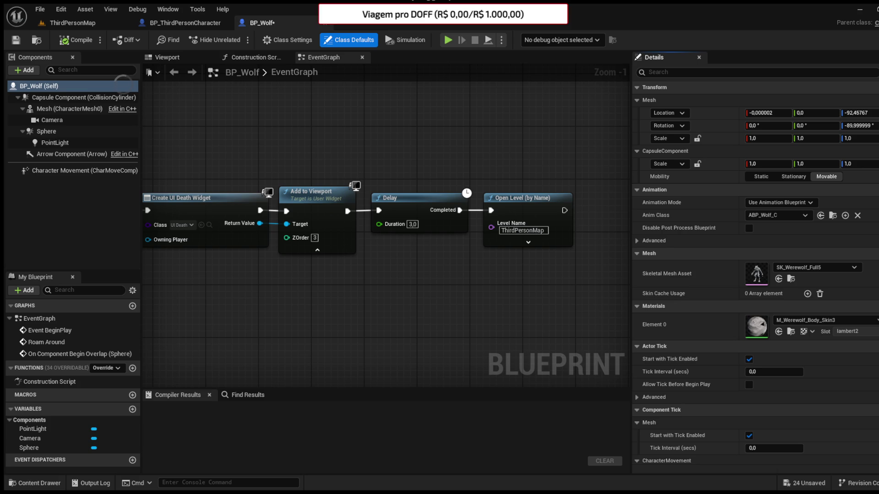
# Step: Add a custom event named 'Run away from player' to BP_Wolf's event graph
pyautogui.scroll(-2, 438, 284)
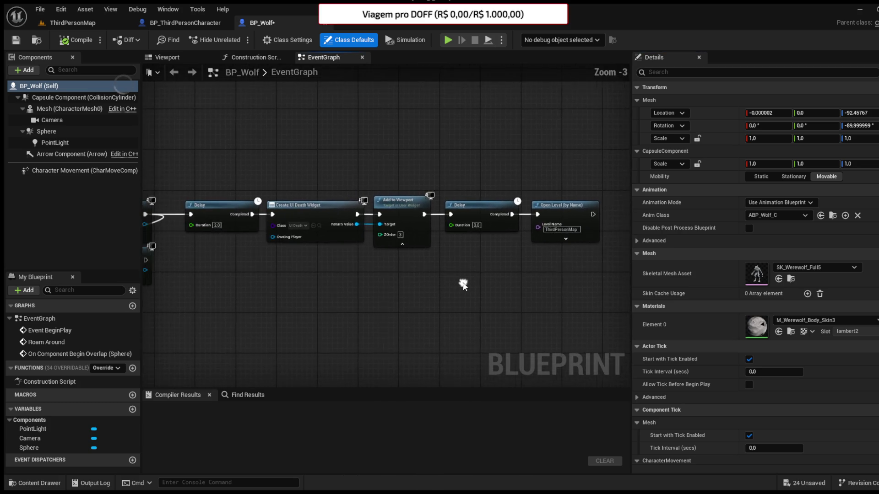
pyautogui.moveTo(532, 280)
pyautogui.mouseDown()
pyautogui.moveTo(614, 256)
pyautogui.moveTo(613, 293)
pyautogui.mouseUp()
pyautogui.moveTo(412, 183)
pyautogui.mouseDown()
pyautogui.moveTo(423, 277)
pyautogui.moveTo(413, 313)
pyautogui.moveTo(423, 307)
pyautogui.moveTo(367, 314)
pyautogui.mouseUp()
pyautogui.moveTo(602, 326)
pyautogui.mouseDown()
pyautogui.moveTo(476, 279)
pyautogui.moveTo(549, 316)
pyautogui.moveTo(602, 326)
pyautogui.moveTo(430, 287)
pyautogui.moveTo(369, 255)
pyautogui.moveTo(288, 258)
pyautogui.moveTo(309, 255)
pyautogui.moveTo(401, 184)
pyautogui.moveTo(390, 229)
pyautogui.moveTo(382, 208)
pyautogui.moveTo(389, 196)
pyautogui.moveTo(398, 239)
pyautogui.mouseUp()
pyautogui.scroll(-3, 297, 270)
pyautogui.scroll(1, 394, 202)
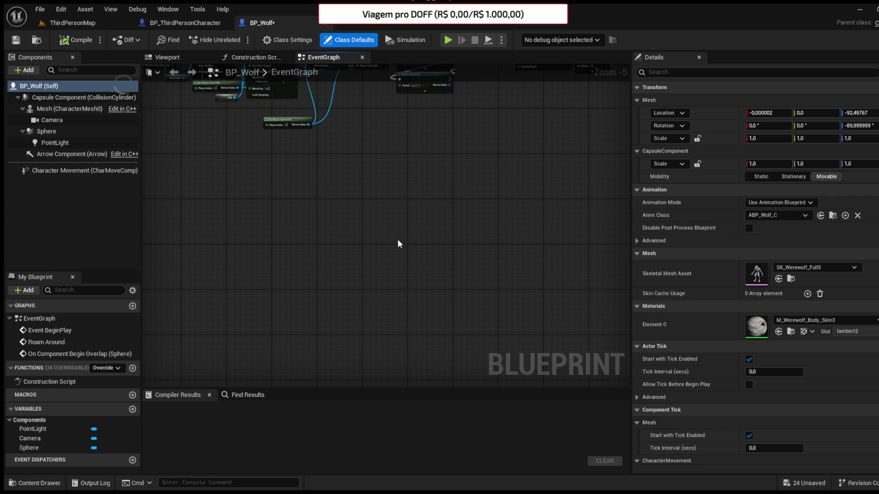
pyautogui.hotkey('ctrl', 'v')
pyautogui.write('ay from player')
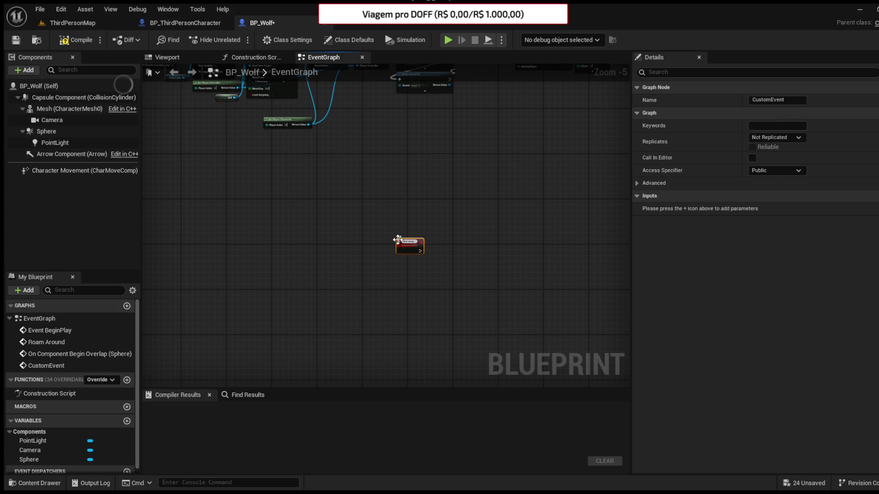
pyautogui.press('Return')
# Step: Paste a copy of the random-point AI MoveTo nodes and add a For Loop after the event
pyautogui.moveTo(402, 247)
pyautogui.mouseDown()
pyautogui.moveTo(340, 212)
pyautogui.moveTo(378, 263)
pyautogui.moveTo(397, 363)
pyautogui.mouseUp()
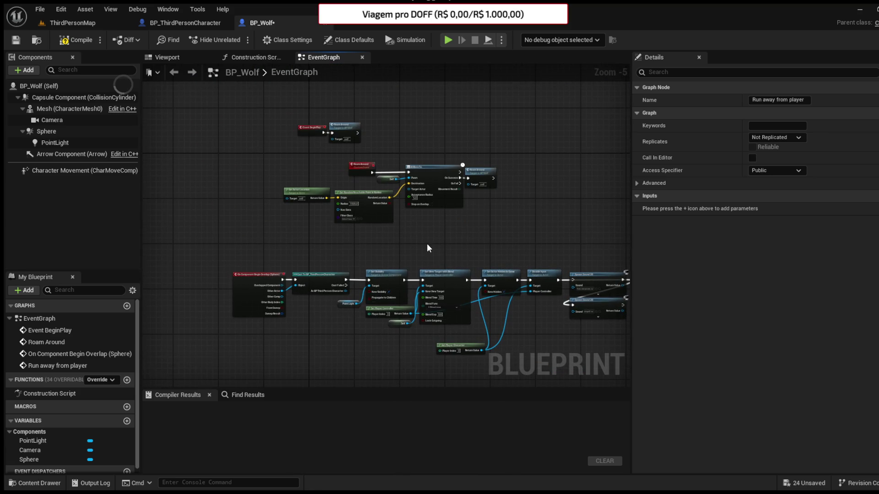
pyautogui.scroll(1, 461, 235)
pyautogui.moveTo(212, 129)
pyautogui.mouseDown()
pyautogui.moveTo(534, 196)
pyautogui.moveTo(350, 155)
pyautogui.moveTo(285, 121)
pyautogui.mouseUp()
pyautogui.hotkey('ctrl', 'v')
pyautogui.click(389, 218)
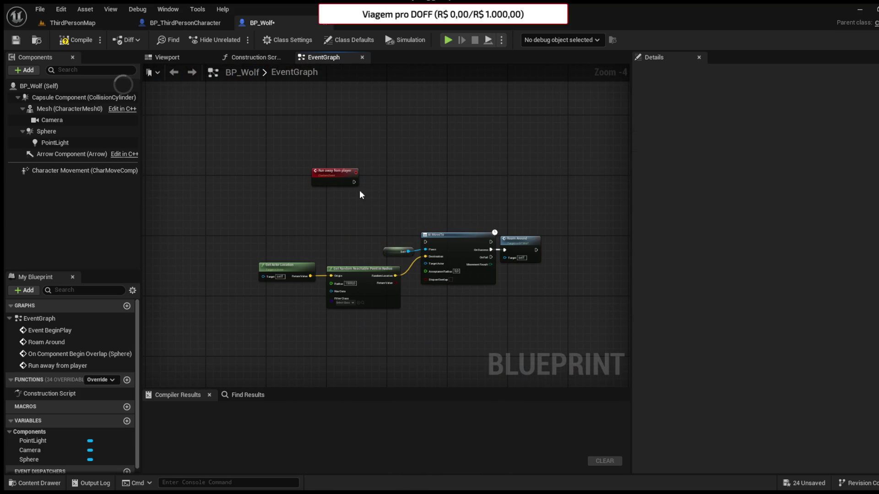
pyautogui.scroll(2, 373, 213)
pyautogui.moveTo(341, 165); pyautogui.dragTo(366, 172)
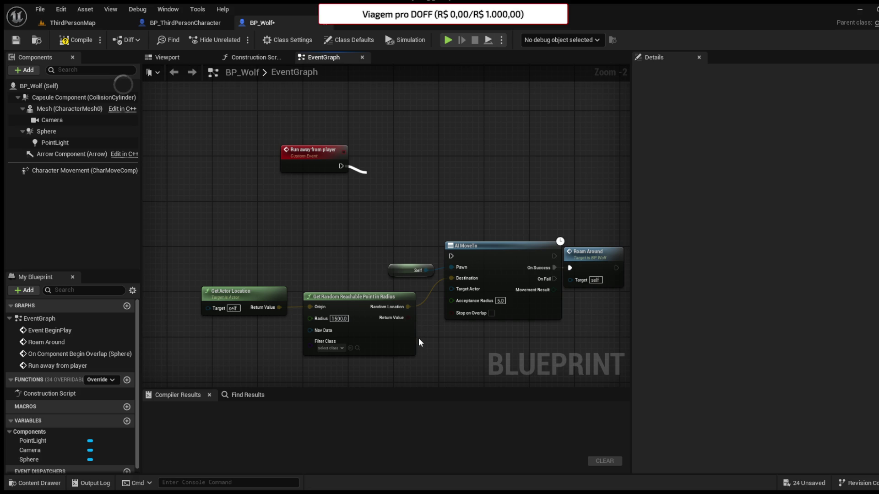
pyautogui.click(391, 190)
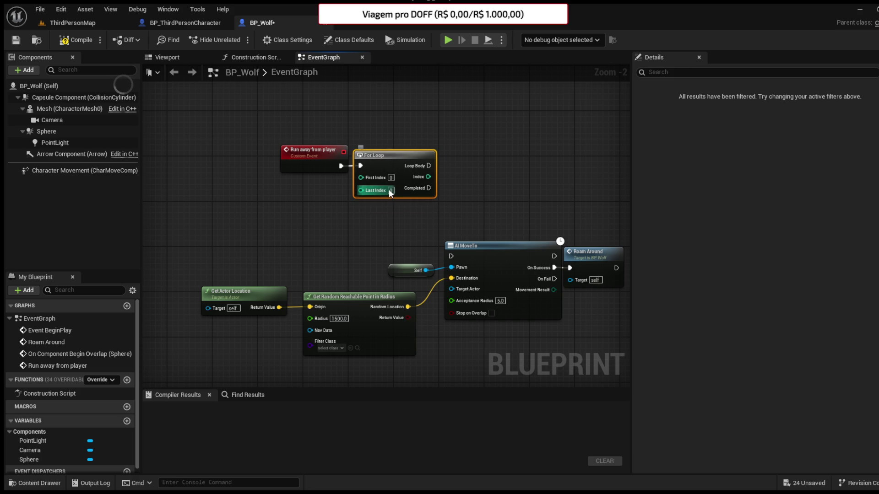
# Step: Set the For Loop's last index to 20
pyautogui.write('10')
pyautogui.click(427, 199)
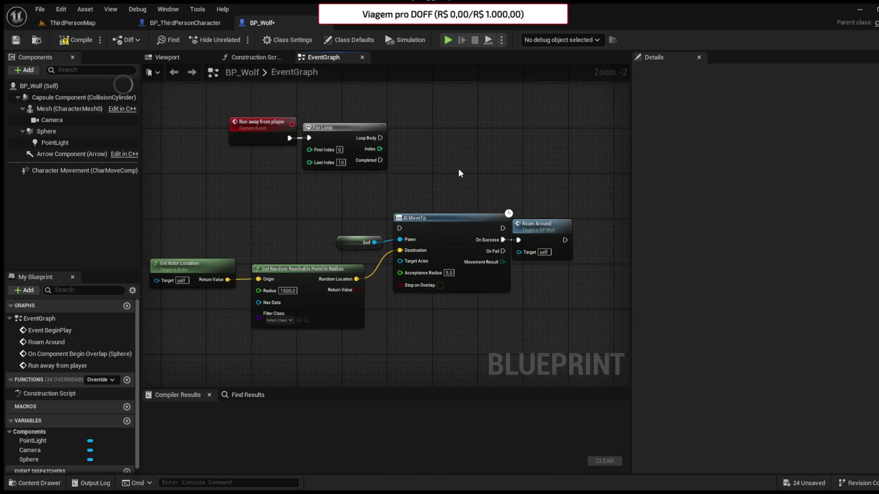
pyautogui.click(341, 163)
pyautogui.write('20')
pyautogui.click(345, 185)
# Step: Remove Roam Around and detach the random-point nodes from AI MoveTo, placing them under the loop
pyautogui.moveTo(392, 203)
pyautogui.mouseDown()
pyautogui.moveTo(403, 219)
pyautogui.moveTo(540, 239)
pyautogui.mouseUp()
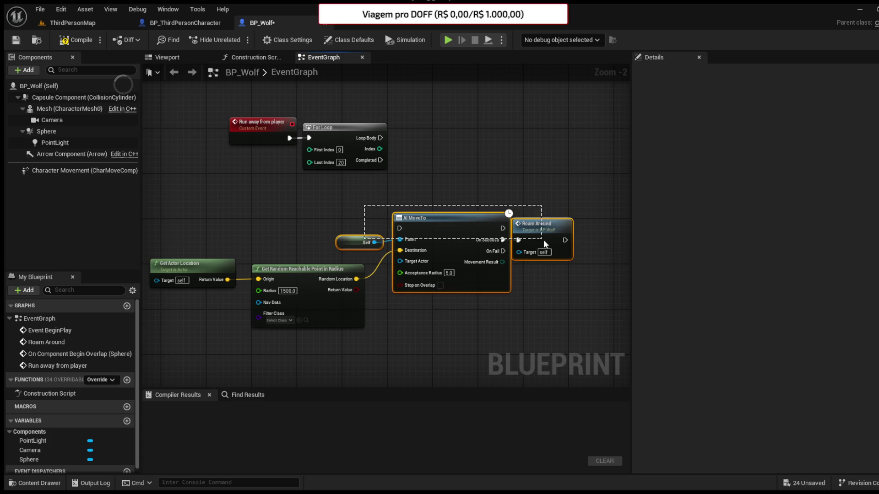
pyautogui.click(563, 192)
pyautogui.hotkey('ctrl', 'z')
pyautogui.moveTo(527, 186)
pyautogui.mouseDown()
pyautogui.moveTo(391, 246)
pyautogui.moveTo(336, 250)
pyautogui.mouseUp()
pyautogui.moveTo(487, 230); pyautogui.dragTo(622, 224)
pyautogui.click(358, 281)
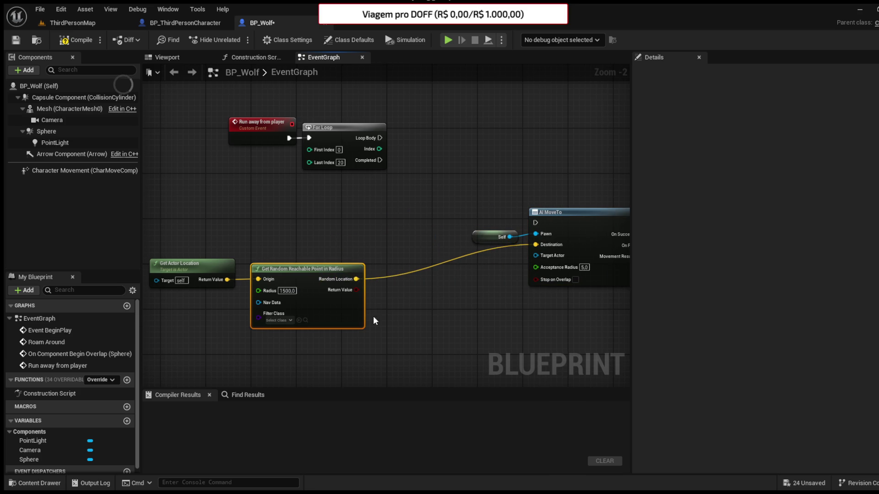
pyautogui.hotkey('ctrl', 'z')
pyautogui.moveTo(387, 300)
pyautogui.mouseDown()
pyautogui.moveTo(212, 280)
pyautogui.moveTo(240, 231)
pyautogui.moveTo(238, 203)
pyautogui.moveTo(227, 203)
pyautogui.mouseUp()
pyautogui.click(271, 223)
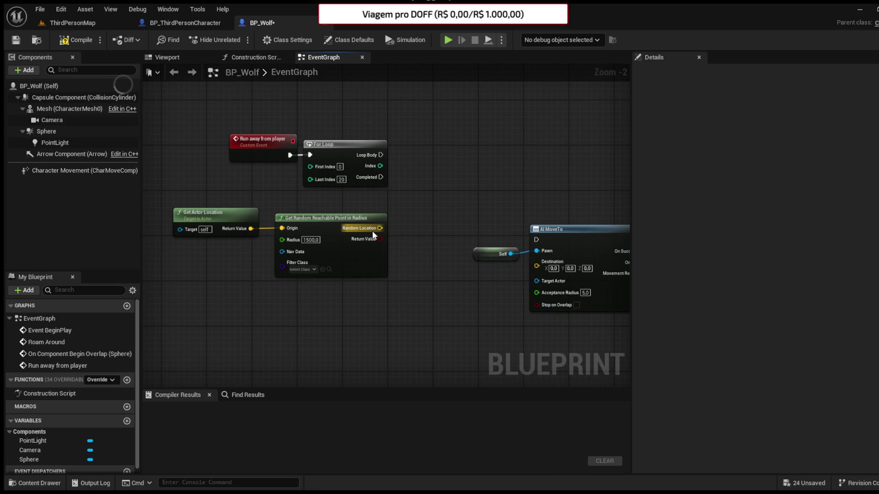
# Step: Add each Random Location to a new FleePoints vector array in the loop body, then compile
pyautogui.moveTo(373, 231); pyautogui.dragTo(413, 191)
pyautogui.click(454, 247)
pyautogui.moveTo(381, 155)
pyautogui.mouseDown()
pyautogui.moveTo(429, 172)
pyautogui.moveTo(446, 162)
pyautogui.mouseUp()
pyautogui.rightClick(429, 165)
pyautogui.click(446, 196)
pyautogui.write('R')
pyautogui.press('BackSpace')
pyautogui.write('FleePoints')
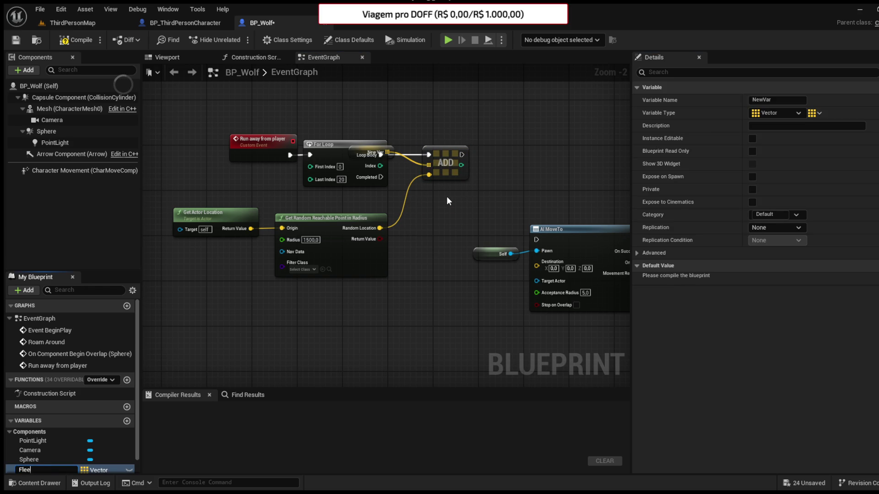
pyautogui.press('Return')
pyautogui.moveTo(372, 151)
pyautogui.mouseDown()
pyautogui.moveTo(378, 127)
pyautogui.moveTo(362, 121)
pyautogui.mouseUp()
pyautogui.click(301, 87)
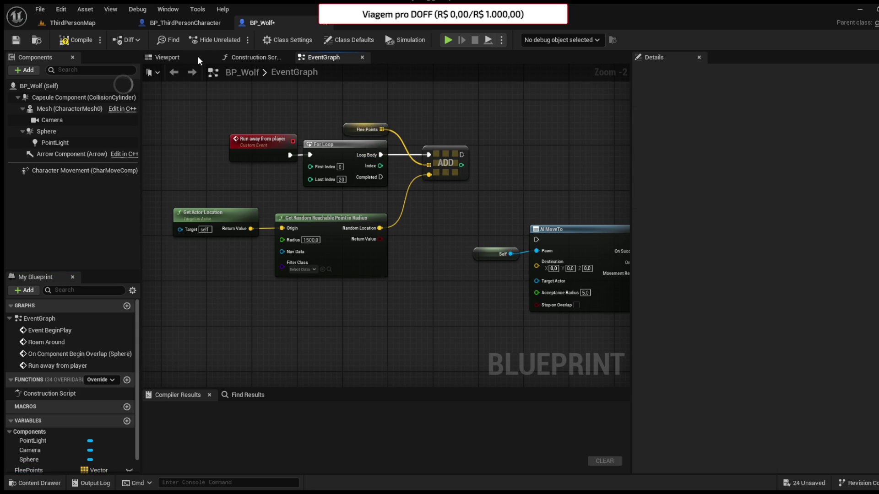
pyautogui.click(16, 40)
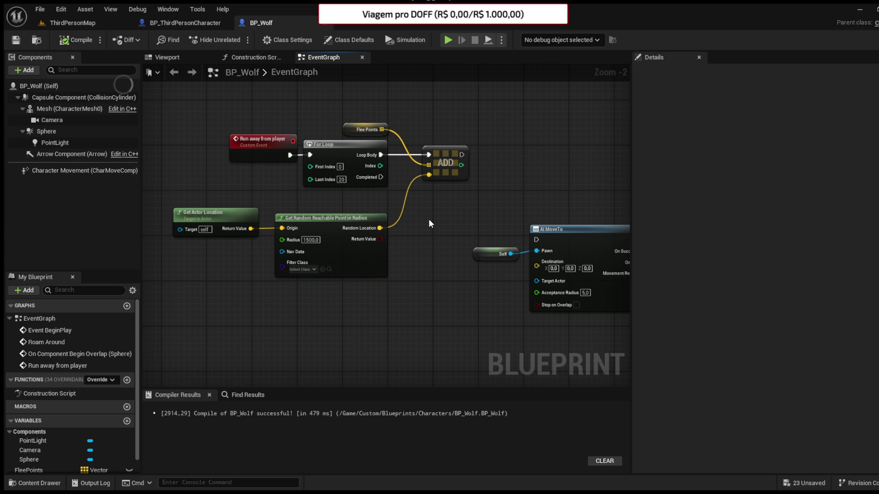
# Step: Run AI MoveTo from the loop's completion, routing the wire through a reroute point below the loop
pyautogui.moveTo(476, 196)
pyautogui.mouseDown()
pyautogui.moveTo(425, 195)
pyautogui.moveTo(390, 184)
pyautogui.moveTo(386, 169)
pyautogui.moveTo(365, 171)
pyautogui.moveTo(471, 228)
pyautogui.mouseUp()
pyautogui.moveTo(405, 234); pyautogui.dragTo(476, 247)
pyautogui.moveTo(518, 233); pyautogui.dragTo(552, 210)
pyautogui.doubleClick(479, 205)
pyautogui.moveTo(478, 205); pyautogui.dragTo(375, 209)
pyautogui.click(389, 215)
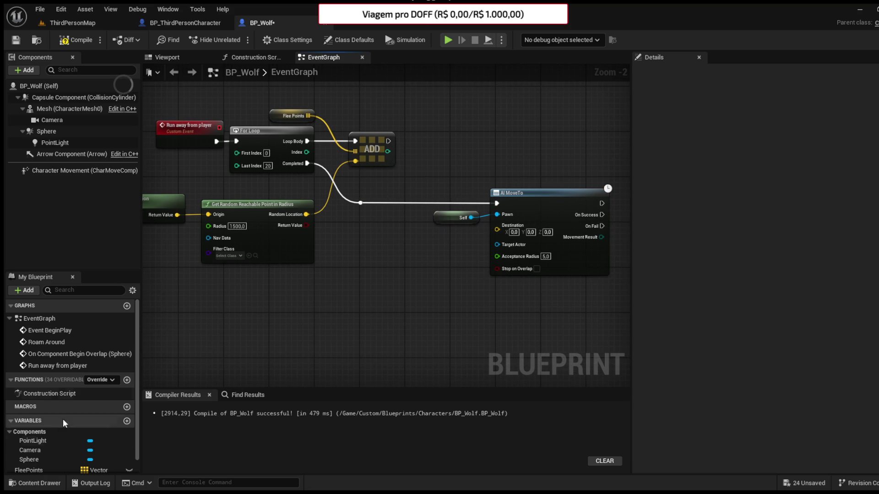
# Step: Drive a For Each Loop over Flee Points from the loop completion, deleting the Self and AI MoveTo nodes
pyautogui.moveTo(35, 471)
pyautogui.mouseDown()
pyautogui.moveTo(284, 296)
pyautogui.moveTo(338, 303)
pyautogui.moveTo(351, 319)
pyautogui.mouseUp()
pyautogui.moveTo(359, 205); pyautogui.dragTo(350, 288)
pyautogui.moveTo(569, 300); pyautogui.dragTo(421, 164)
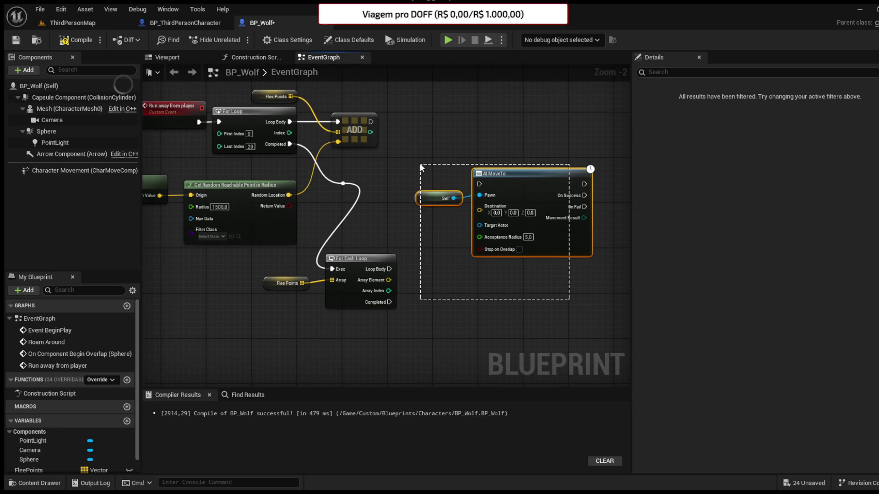
pyautogui.press('Delete')
pyautogui.moveTo(426, 342); pyautogui.dragTo(218, 279)
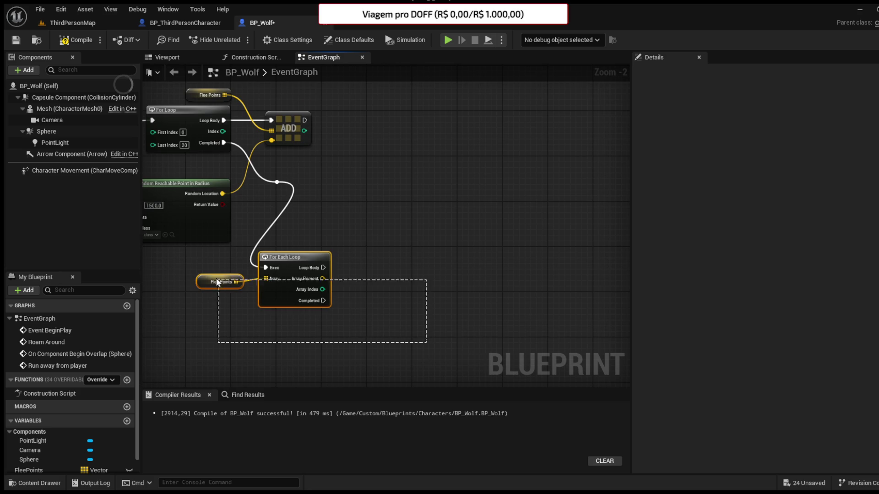
pyautogui.moveTo(271, 289)
pyautogui.mouseDown()
pyautogui.moveTo(360, 224)
pyautogui.moveTo(352, 205)
pyautogui.mouseUp()
pyautogui.click(332, 223)
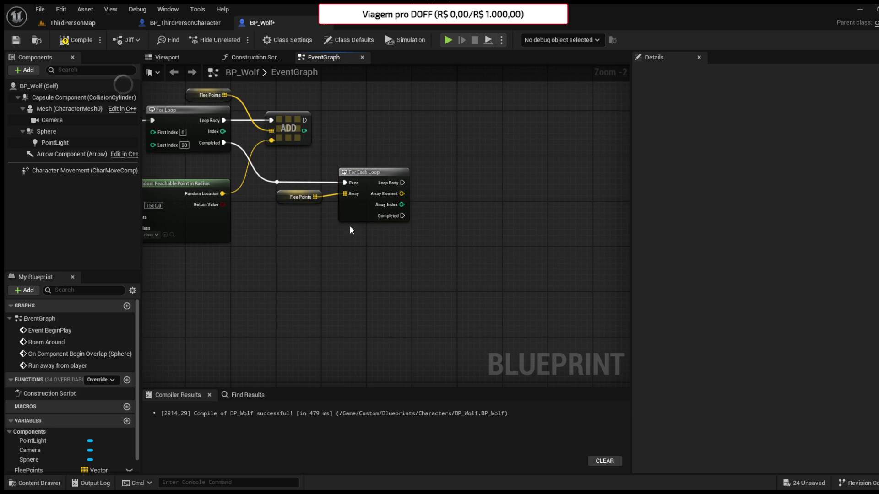
# Step: Feed the For Each Loop's Array Element into a new Vector Length node
pyautogui.moveTo(431, 209)
pyautogui.mouseDown()
pyautogui.moveTo(430, 230)
pyautogui.moveTo(404, 229)
pyautogui.mouseUp()
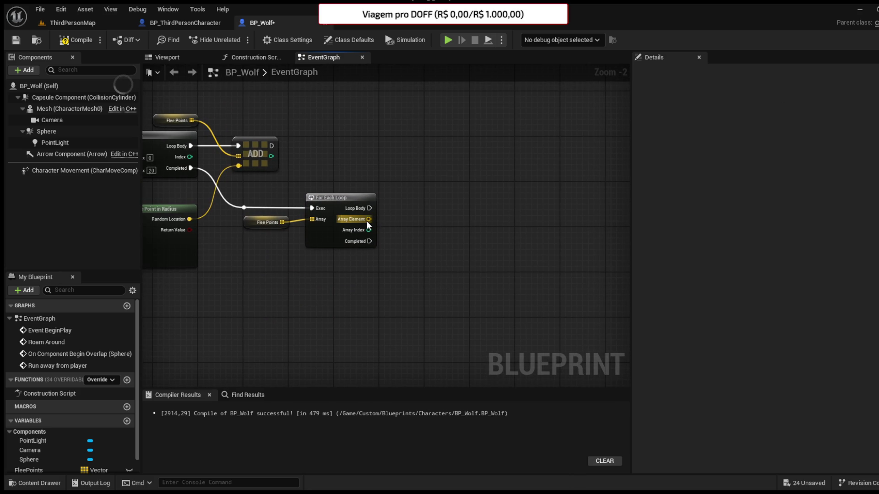
pyautogui.moveTo(365, 221); pyautogui.dragTo(408, 228)
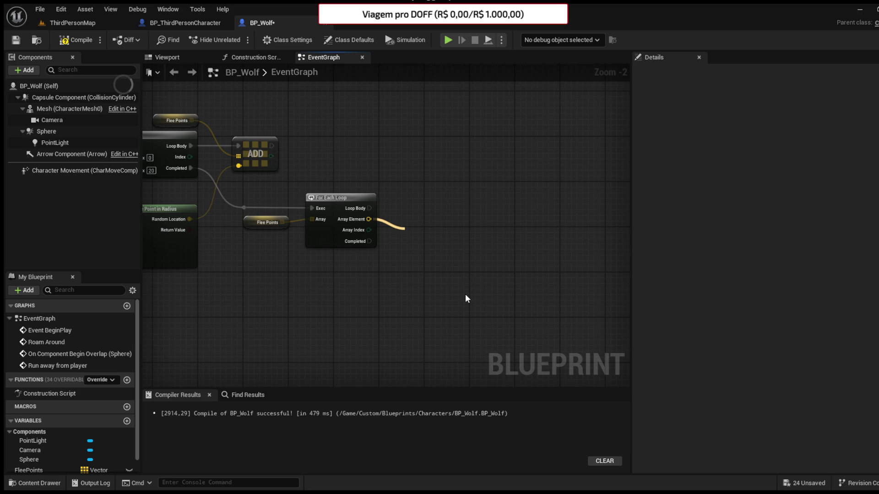
pyautogui.scroll(3, 433, 247)
pyautogui.moveTo(432, 247)
pyautogui.mouseDown()
pyautogui.moveTo(418, 217)
pyautogui.moveTo(425, 247)
pyautogui.mouseUp()
pyautogui.click(415, 246)
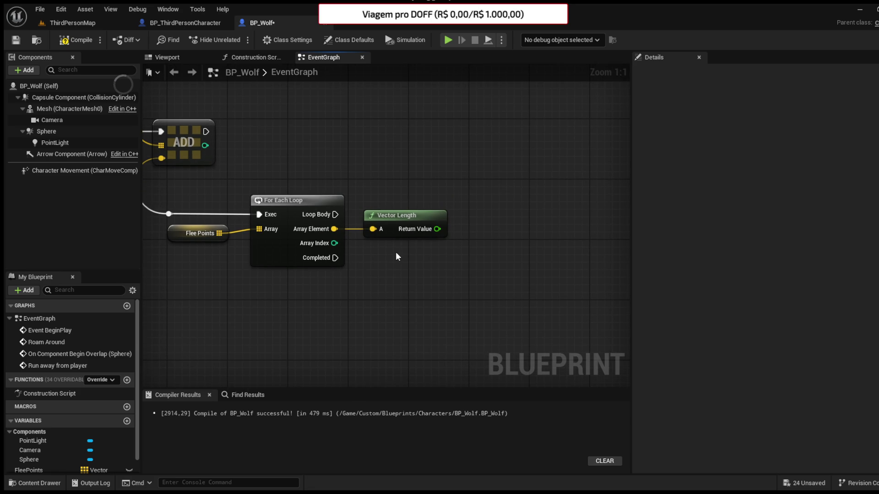
# Step: Paste a Get Distance To node below Vector Length, then delete it again
pyautogui.moveTo(408, 248); pyautogui.dragTo(410, 238)
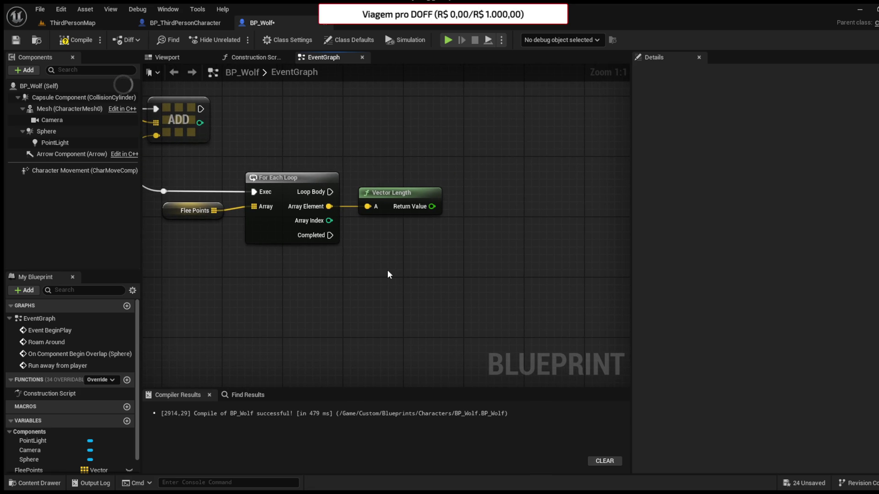
pyautogui.hotkey('ctrl', 'v')
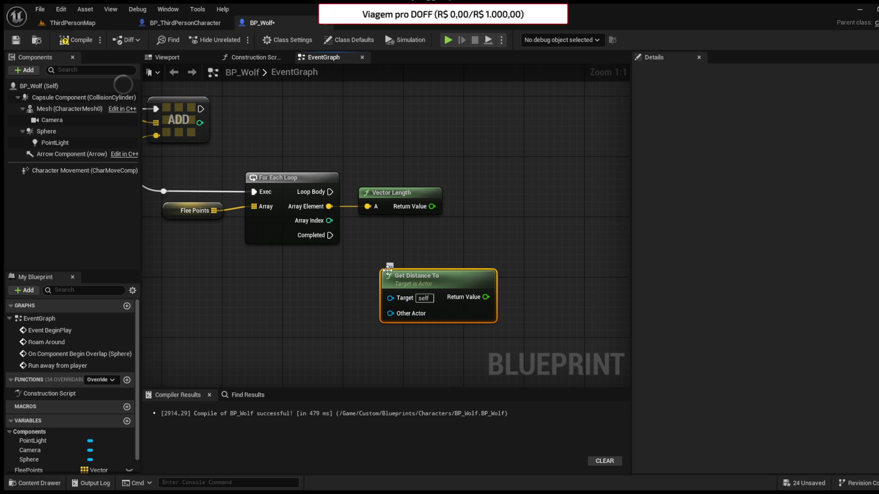
pyautogui.moveTo(450, 273)
pyautogui.mouseDown()
pyautogui.moveTo(442, 259)
pyautogui.moveTo(452, 269)
pyautogui.mouseUp()
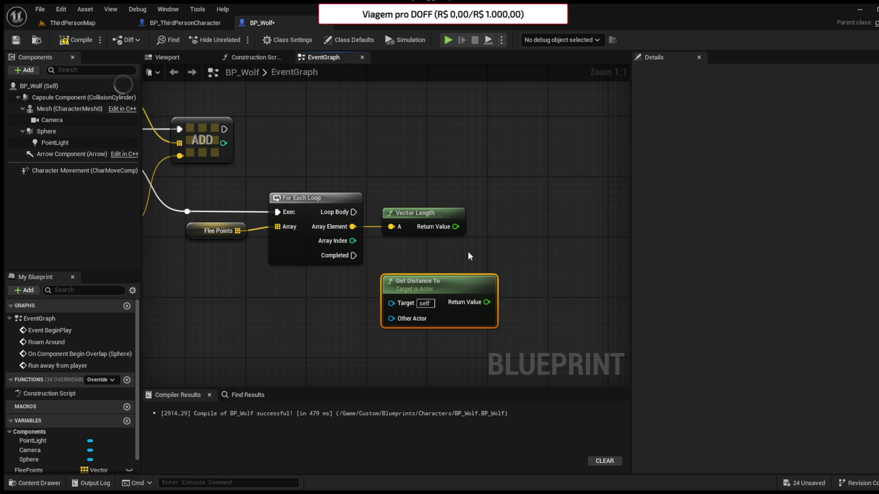
pyautogui.moveTo(499, 264); pyautogui.dragTo(475, 251)
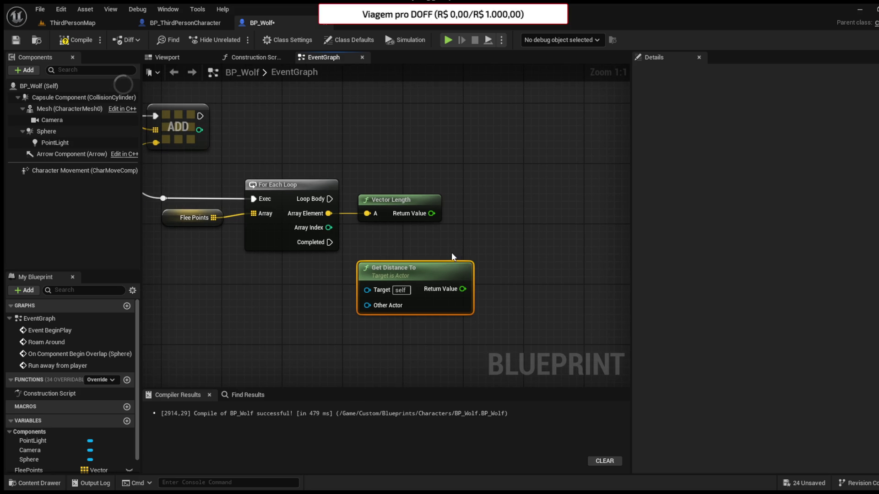
pyautogui.press('Delete')
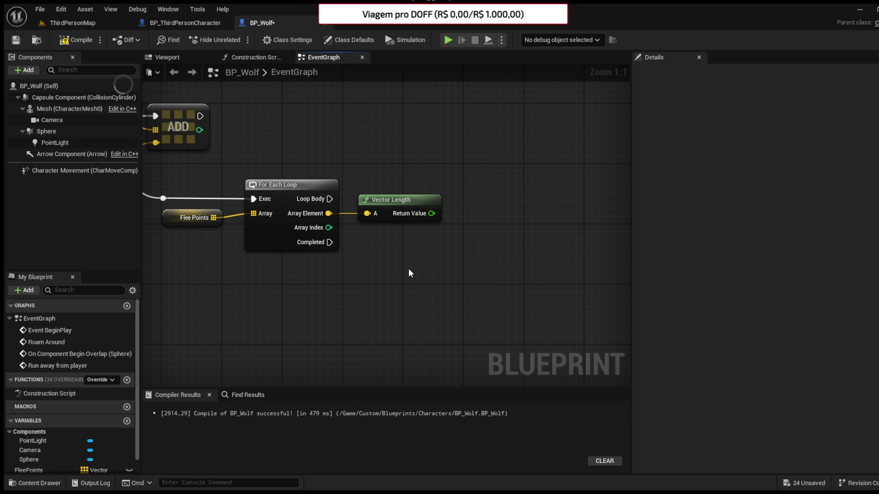
pyautogui.hotkey('ctrl', 'z')
pyautogui.moveTo(408, 268); pyautogui.dragTo(419, 250)
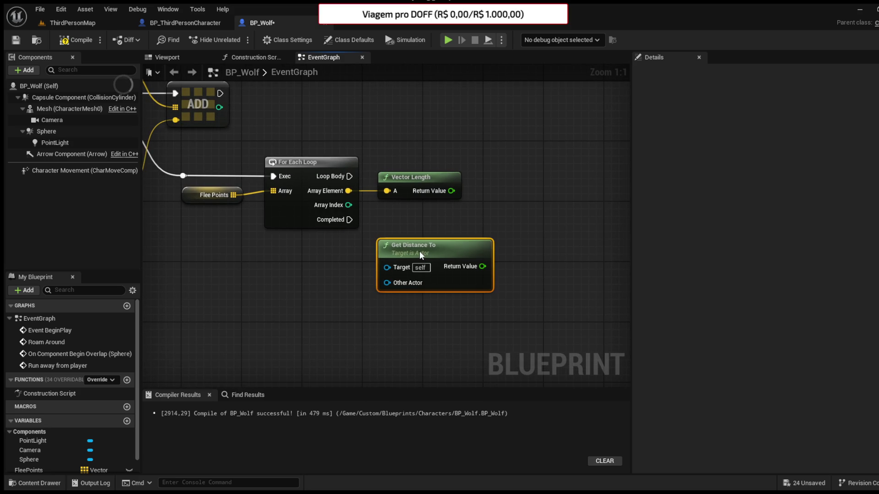
pyautogui.moveTo(420, 220); pyautogui.dragTo(421, 229)
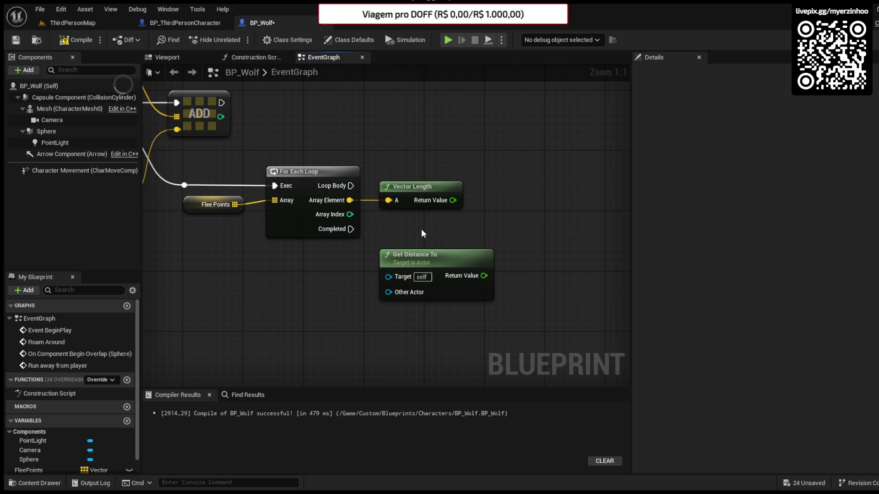
pyautogui.moveTo(422, 230); pyautogui.dragTo(454, 239)
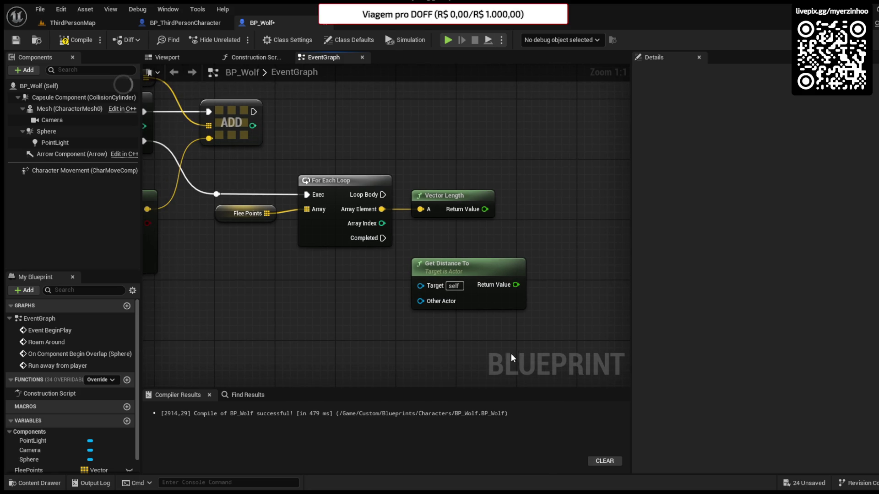
pyautogui.click(516, 279)
pyautogui.press('Delete')
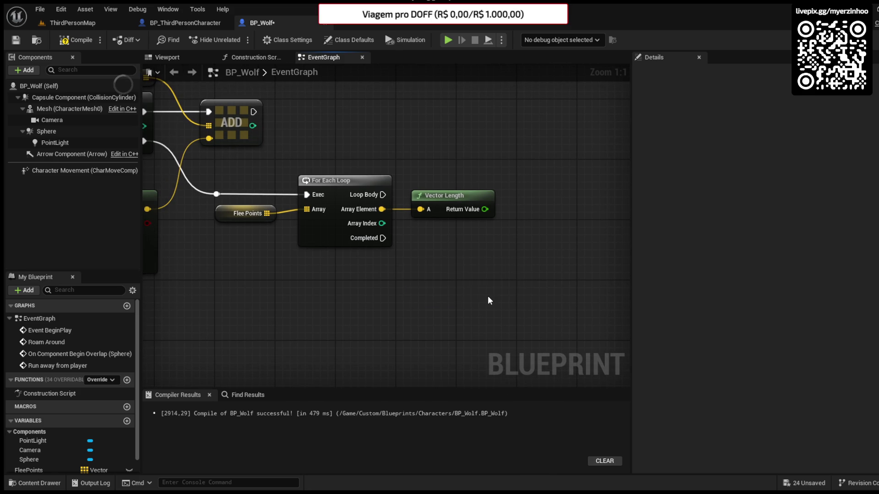
# Step: Delete the Vector Length node and abandon new connections from Array Element, leaving it unconnected
pyautogui.moveTo(446, 242); pyautogui.dragTo(461, 270)
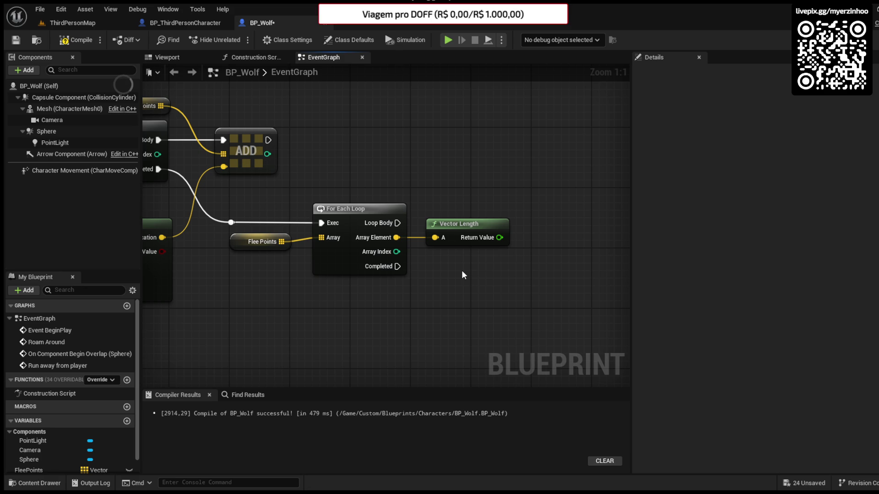
pyautogui.click(468, 241)
pyautogui.press('Delete')
pyautogui.moveTo(396, 237); pyautogui.dragTo(418, 240)
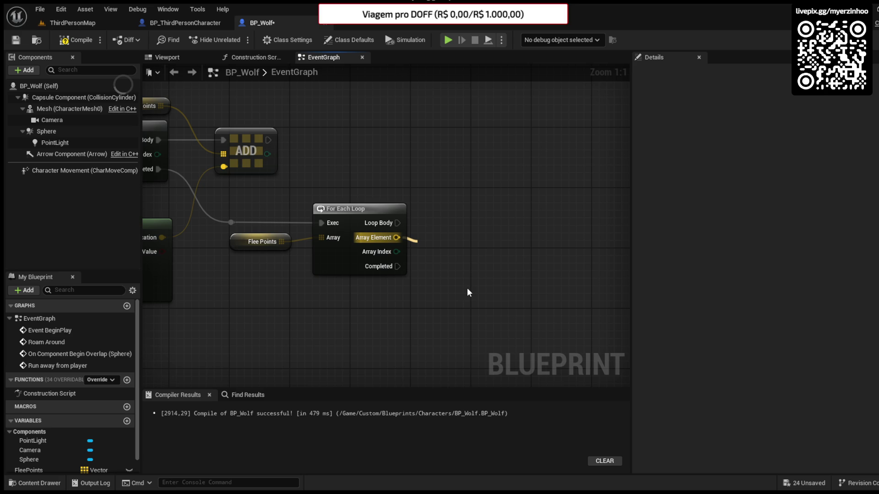
pyautogui.hotkey('ctrl', 'v')
pyautogui.press('Delete')
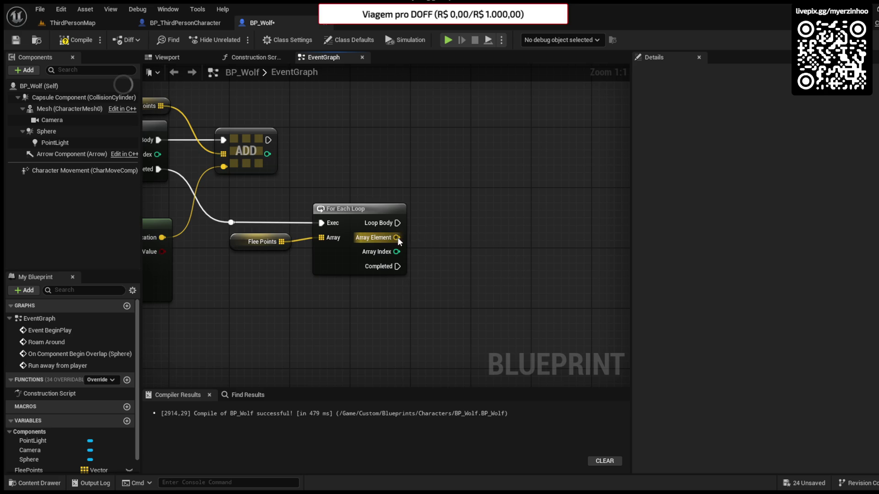
pyautogui.moveTo(396, 238); pyautogui.dragTo(421, 242)
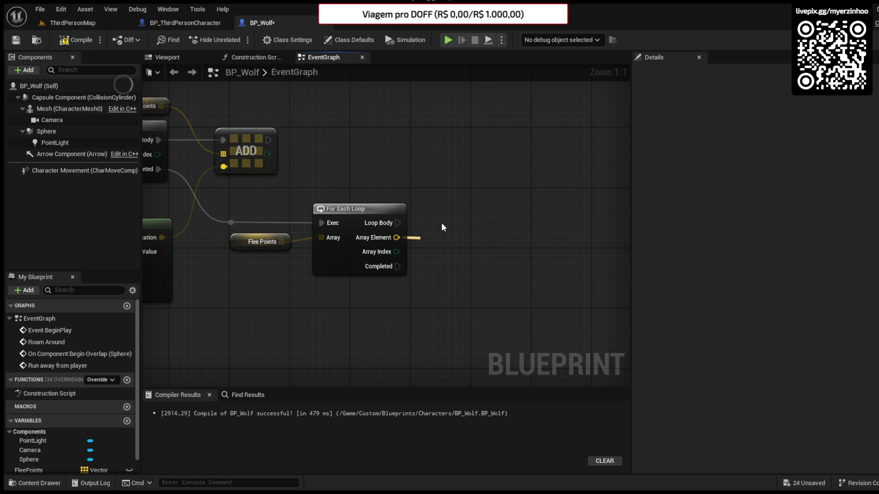
pyautogui.press('Escape')
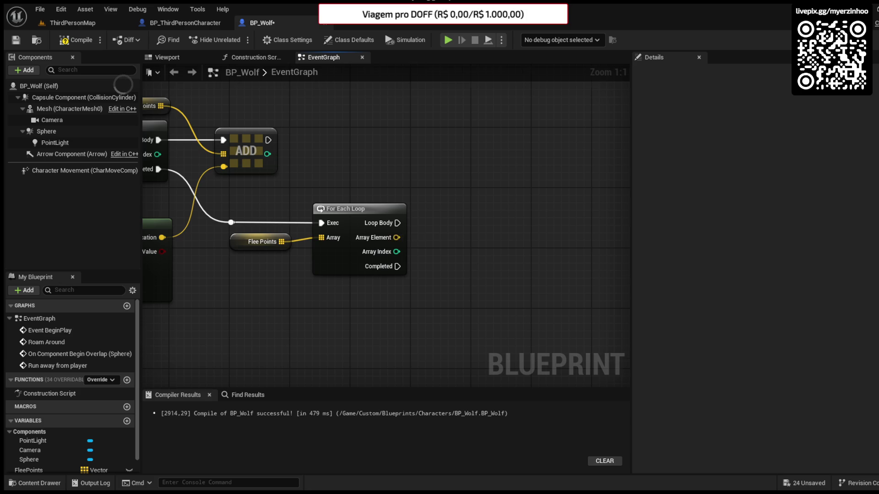
pyautogui.moveTo(453, 337); pyautogui.dragTo(419, 301)
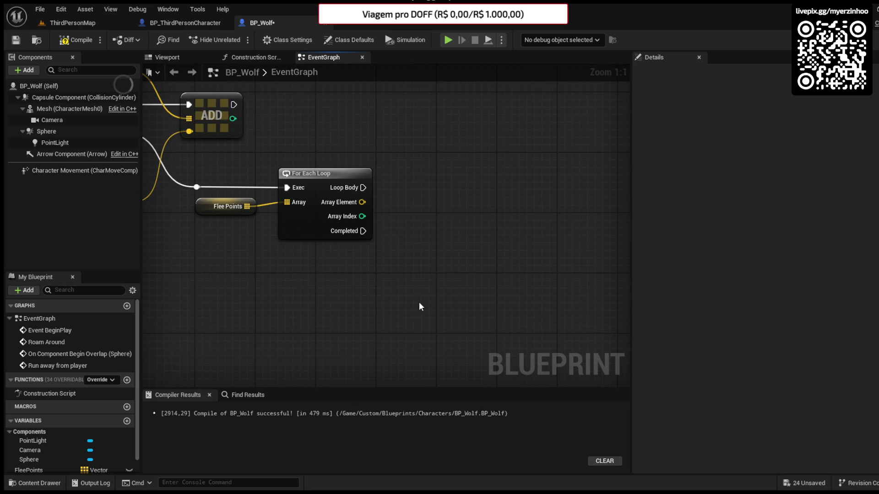
# Step: Add Get Player Character feeding Get Actor Location, then delete both nodes
pyautogui.hotkey('ctrl', 'v')
pyautogui.moveTo(508, 301)
pyautogui.mouseDown()
pyautogui.moveTo(386, 302)
pyautogui.moveTo(441, 300)
pyautogui.mouseUp()
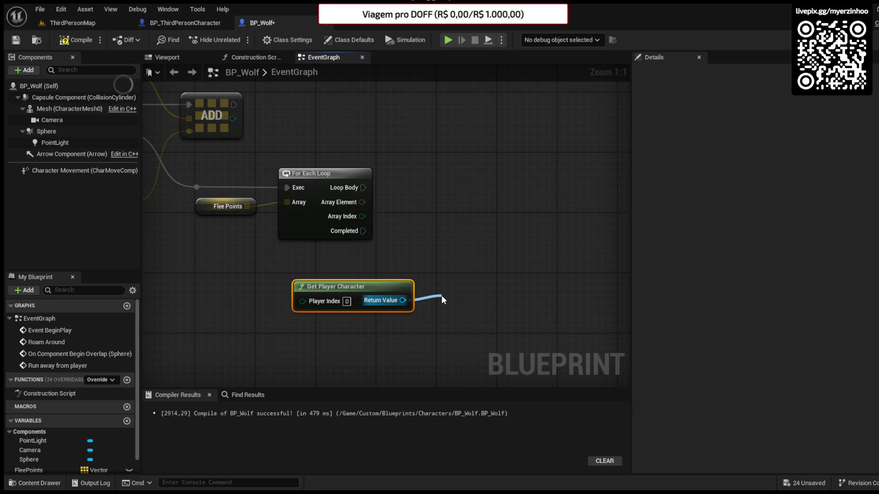
pyautogui.moveTo(441, 297); pyautogui.dragTo(442, 298)
pyautogui.moveTo(494, 288); pyautogui.dragTo(472, 288)
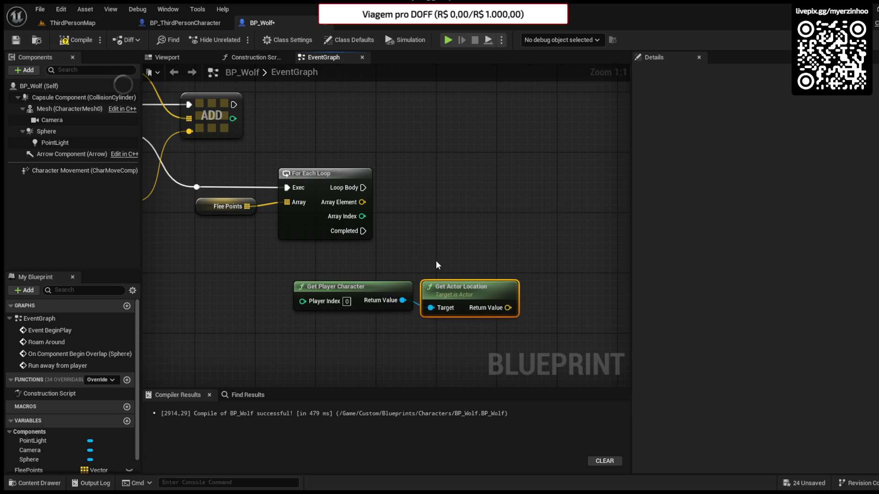
pyautogui.moveTo(359, 202)
pyautogui.mouseDown()
pyautogui.moveTo(414, 217)
pyautogui.moveTo(432, 191)
pyautogui.moveTo(435, 201)
pyautogui.moveTo(425, 246)
pyautogui.moveTo(434, 257)
pyautogui.moveTo(389, 293)
pyautogui.moveTo(378, 319)
pyautogui.moveTo(393, 306)
pyautogui.moveTo(399, 320)
pyautogui.moveTo(539, 261)
pyautogui.moveTo(656, 319)
pyautogui.moveTo(727, 342)
pyautogui.mouseUp()
pyautogui.press('Delete')
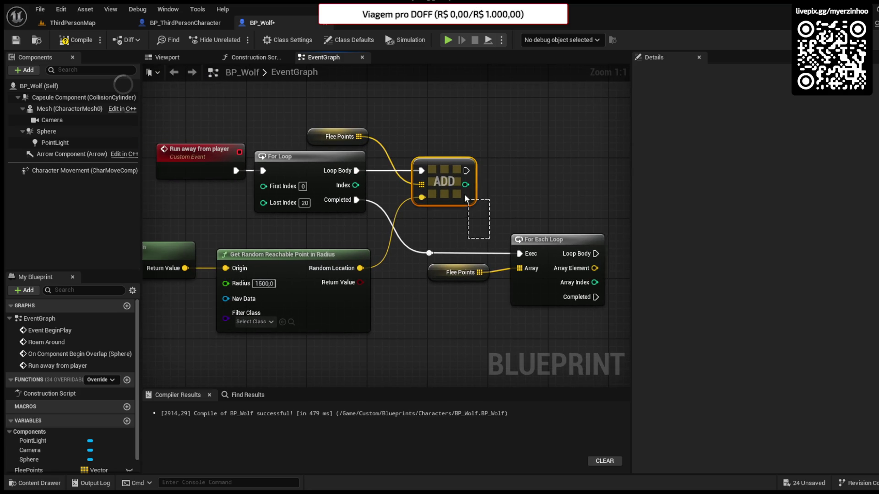
# Step: Delete the For Loop and upper Flee Points nodes after the Run away from player event
pyautogui.moveTo(407, 126); pyautogui.dragTo(327, 171)
pyautogui.press('Delete')
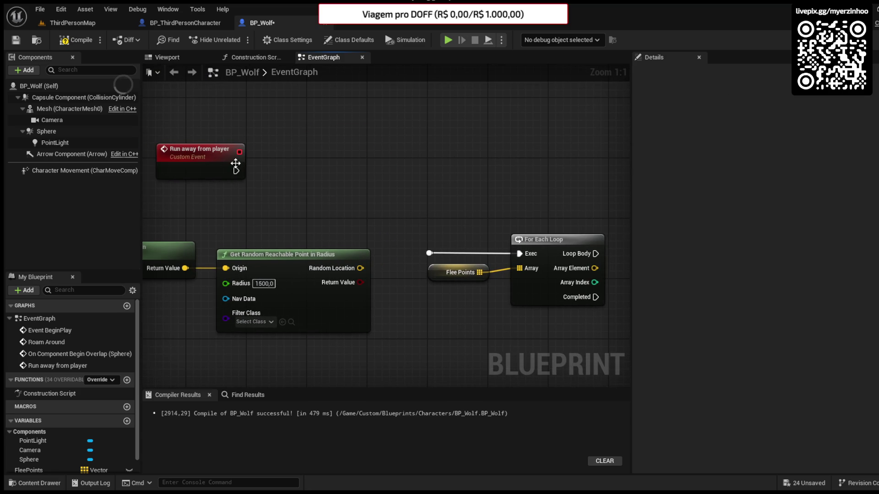
pyautogui.moveTo(402, 232); pyautogui.dragTo(583, 326)
pyautogui.scroll(-3, 526, 321)
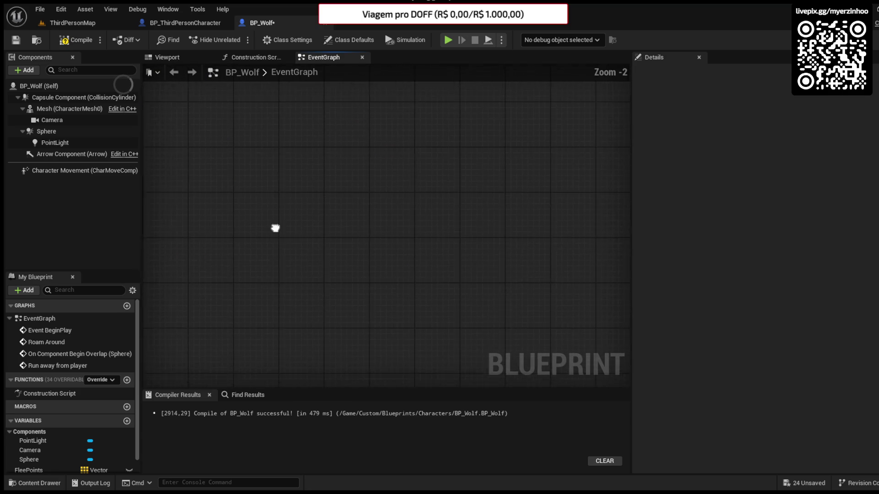
# Step: Wire Run away from player into AI MoveTo with Self as Pawn and Random Location as Destination, then compile
pyautogui.moveTo(300, 229); pyautogui.dragTo(234, 197)
pyautogui.moveTo(501, 206); pyautogui.dragTo(586, 167)
pyautogui.moveTo(590, 173)
pyautogui.mouseDown()
pyautogui.moveTo(451, 178)
pyautogui.moveTo(470, 234)
pyautogui.moveTo(563, 200)
pyautogui.moveTo(465, 181)
pyautogui.mouseUp()
pyautogui.scroll(1, 275, 155)
pyautogui.moveTo(270, 152); pyautogui.dragTo(442, 179)
pyautogui.moveTo(417, 194)
pyautogui.mouseDown()
pyautogui.moveTo(442, 191)
pyautogui.moveTo(476, 162)
pyautogui.mouseUp()
pyautogui.click(375, 222)
pyautogui.moveTo(360, 225); pyautogui.dragTo(431, 177)
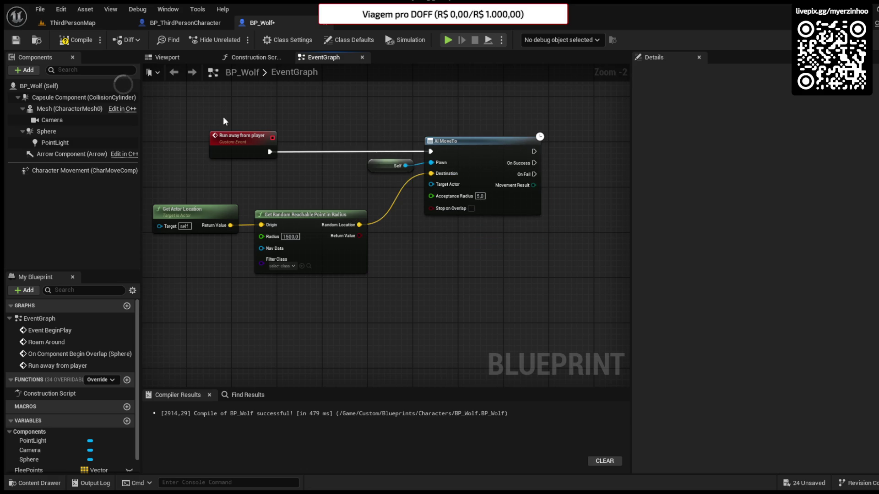
pyautogui.click(76, 42)
# Step: Attach a follow-up to On Success and set the random point search radius to 20
pyautogui.scroll(-2, 575, 319)
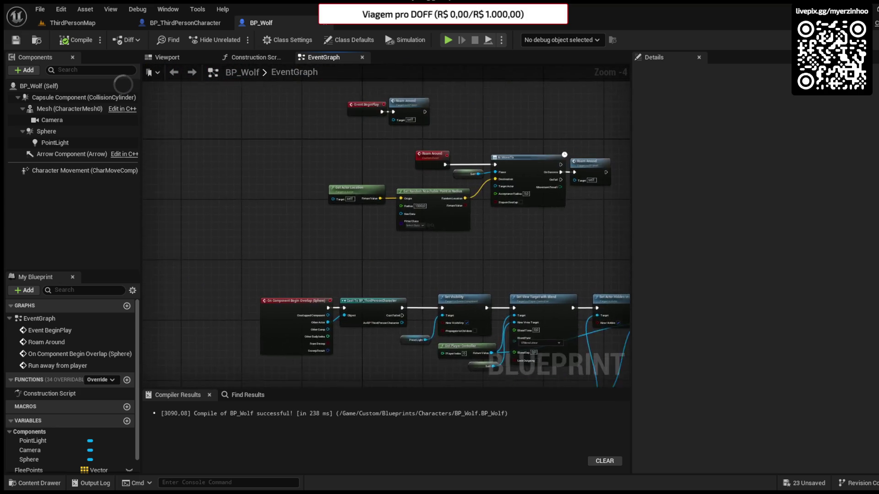
pyautogui.scroll(5, 397, 221)
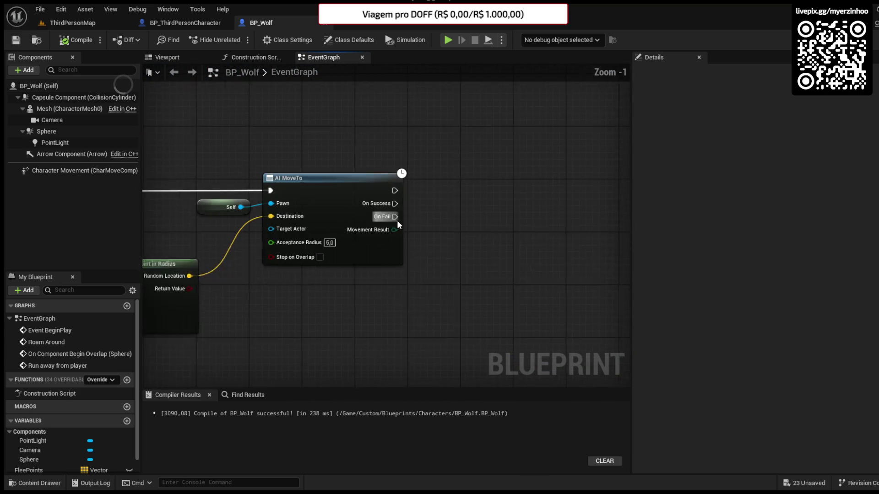
pyautogui.moveTo(387, 201); pyautogui.dragTo(418, 207)
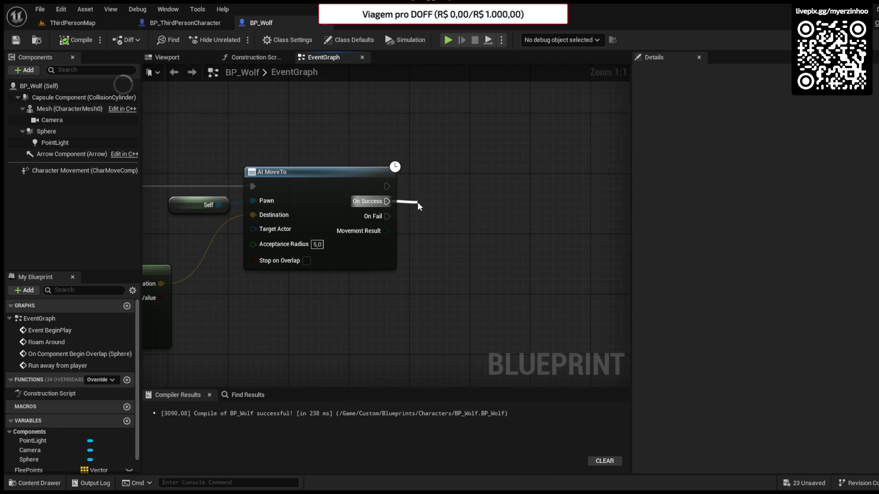
pyautogui.click(473, 253)
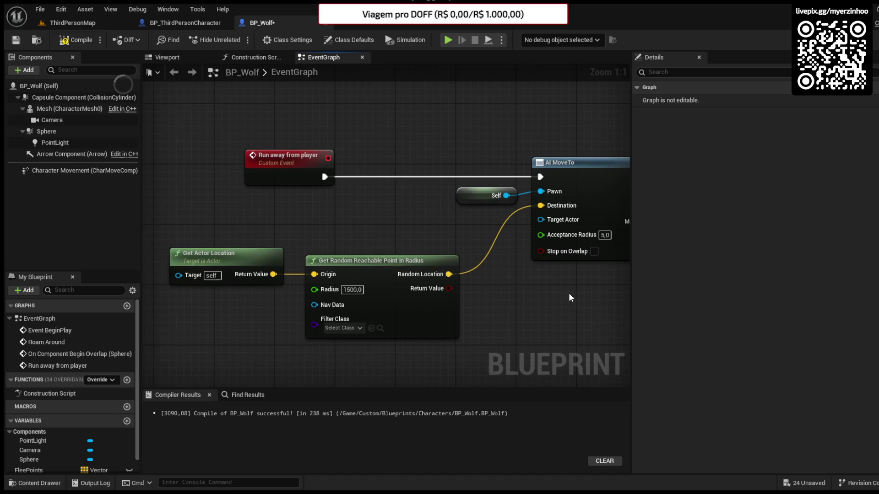
pyautogui.click(351, 290)
pyautogui.write('20')
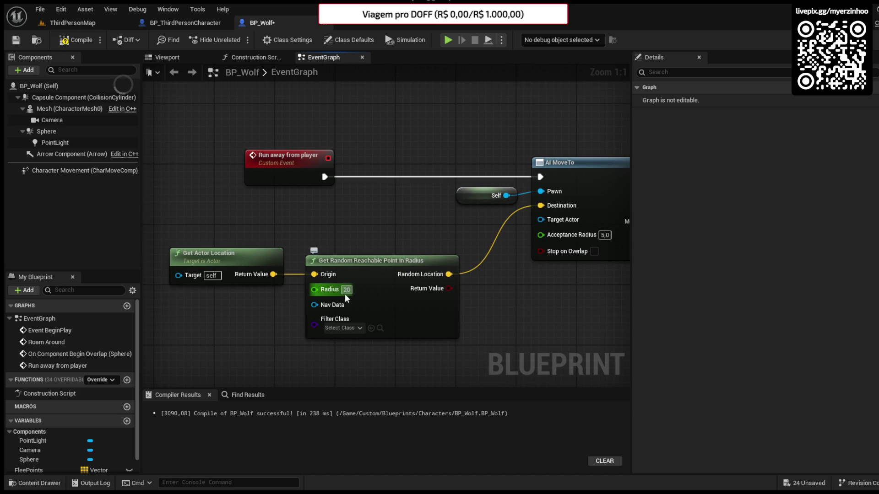